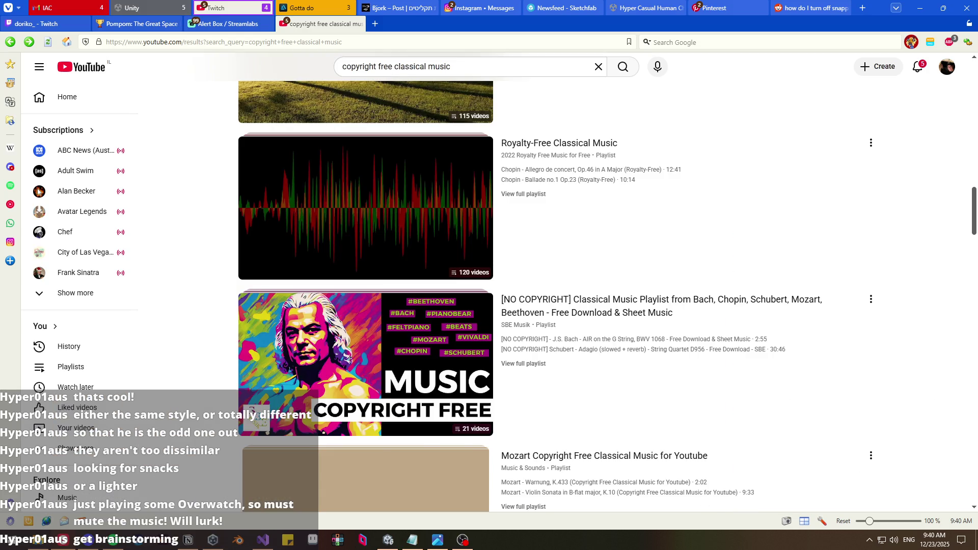
- Search YouTube for 'risk of rain 2 ost' and open the Risk of Rain 2 Full OST playlist
scroll(209, 158, "down", 10)
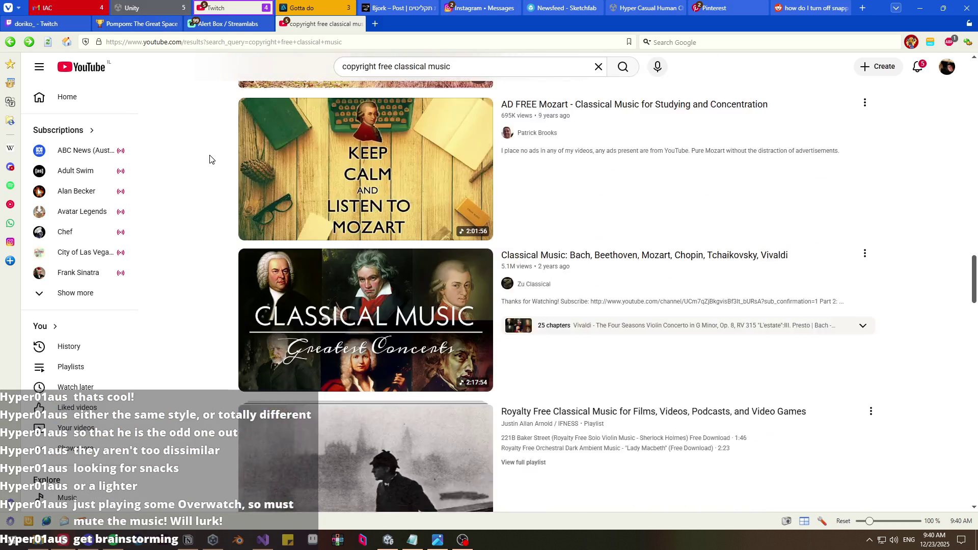
scroll(211, 155, "down", 6)
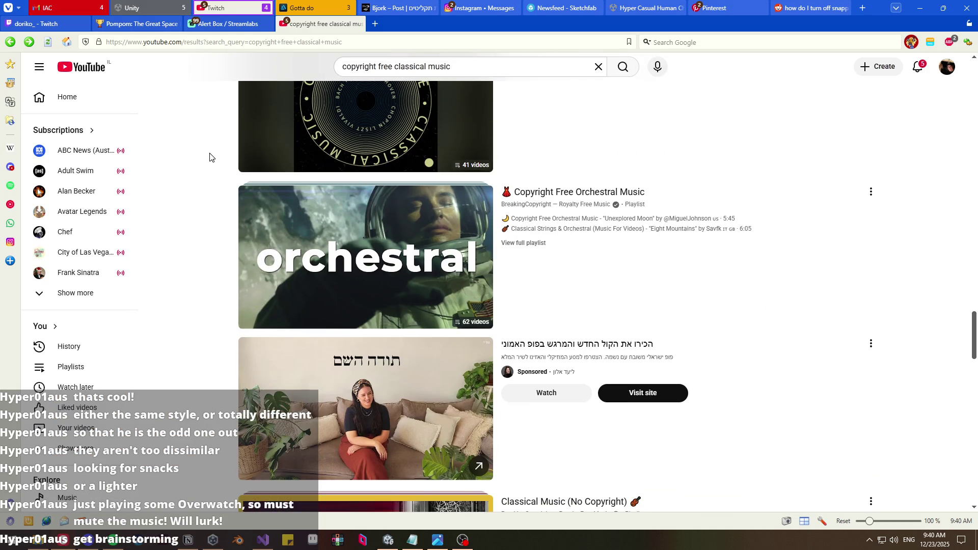
left_click(450, 67)
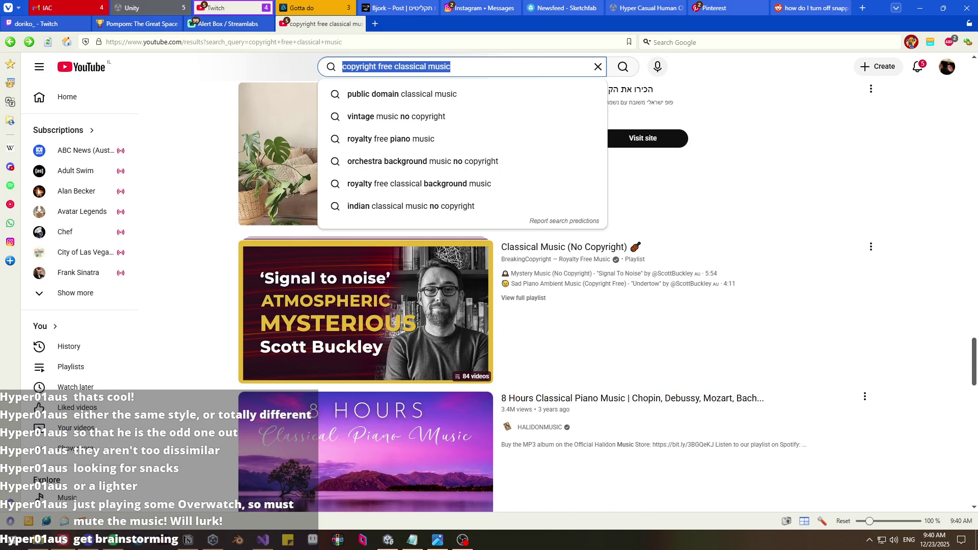
type("risk of rain 2 ost")
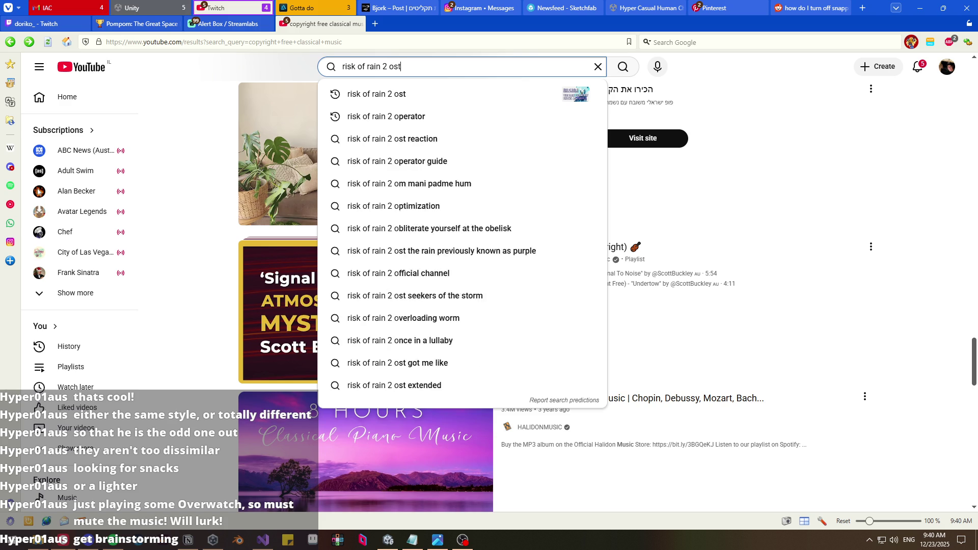
key("Return")
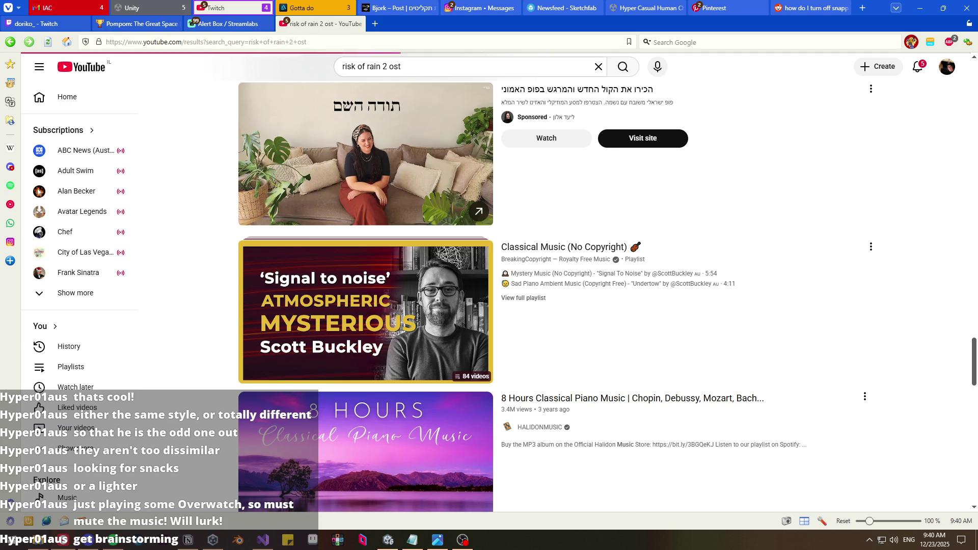
left_click(365, 203)
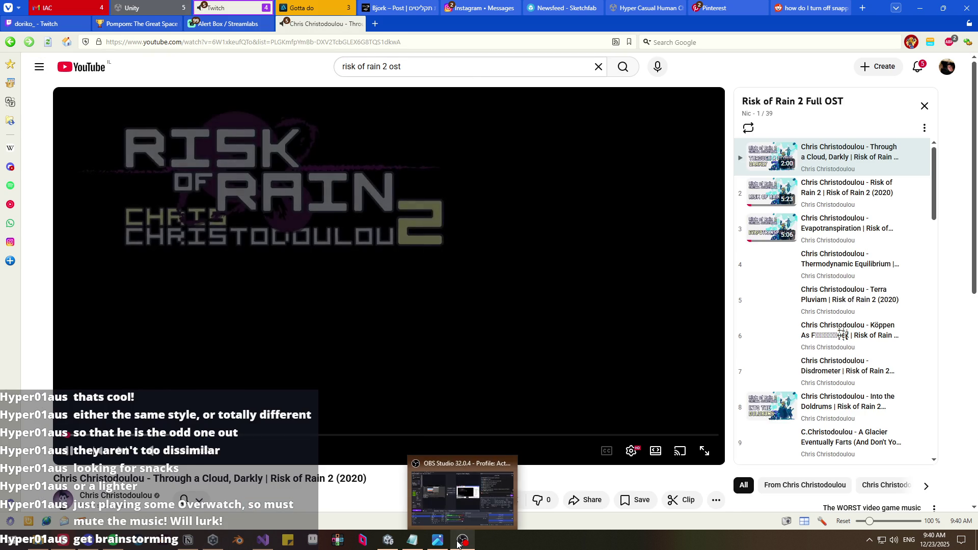
- Bring the Unity editor with the Clown adventure project to the front
left_click(457, 543)
left_click(458, 543)
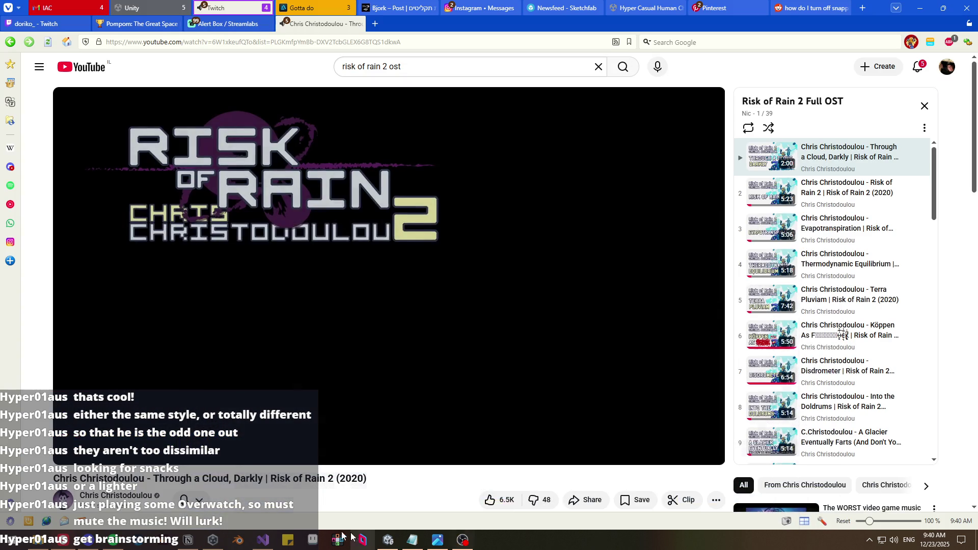
mouse_move(209, 544)
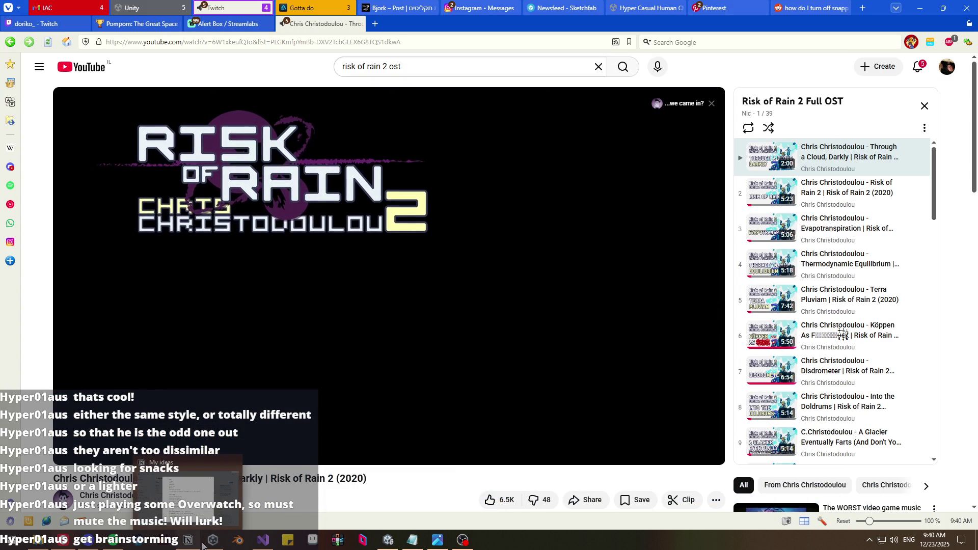
left_click(387, 541)
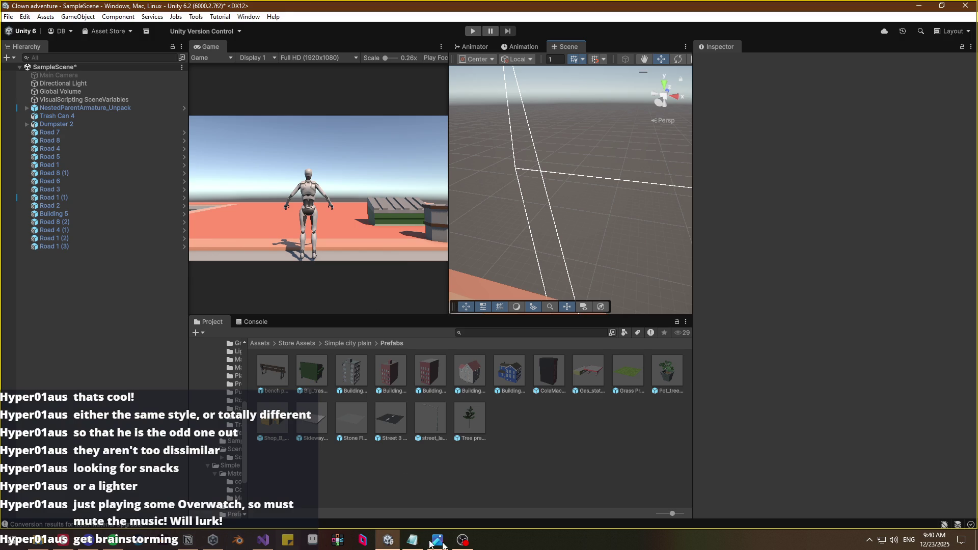
- Put the Unity scene live on the OBS stream
left_click(460, 541)
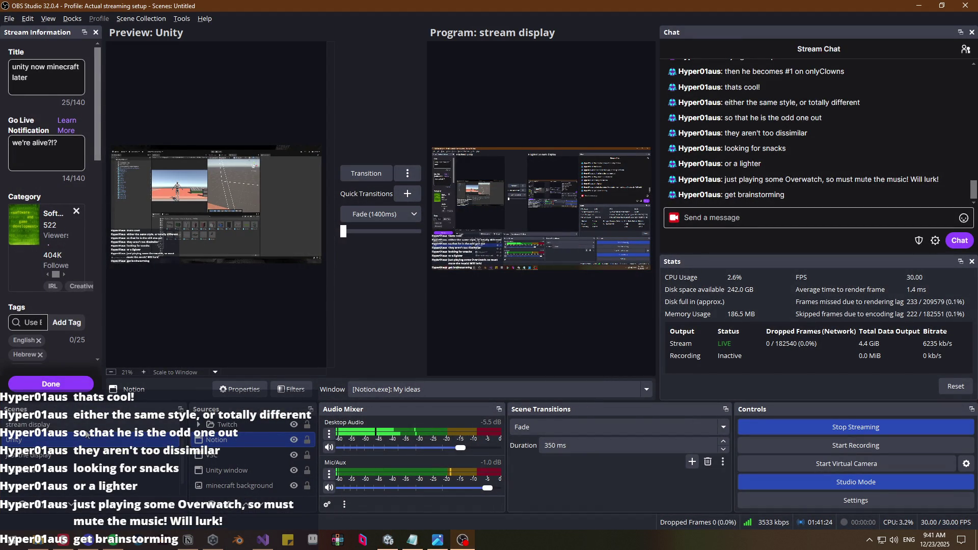
left_click(365, 173)
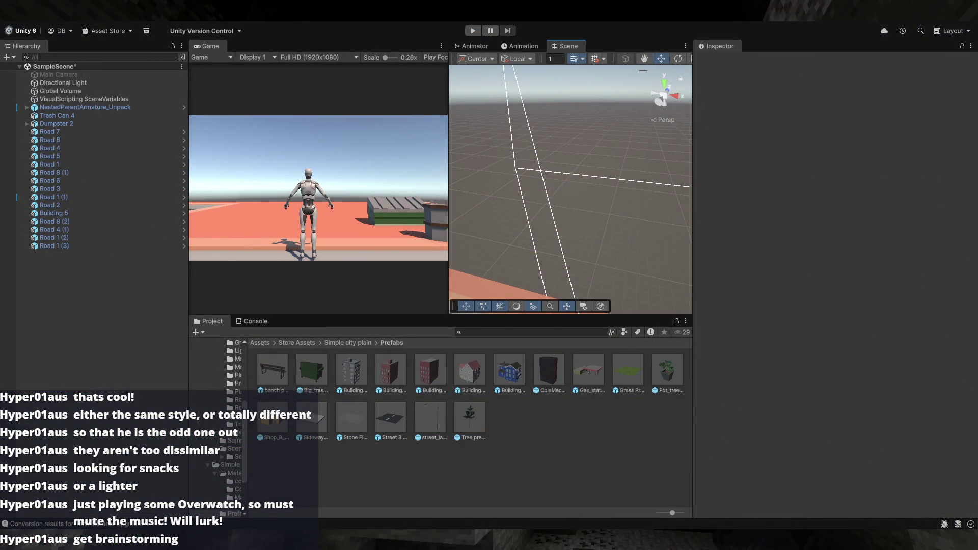
mouse_move(555, 235)
left_mouse_down()
mouse_move(523, 280)
mouse_move(586, 288)
left_mouse_up()
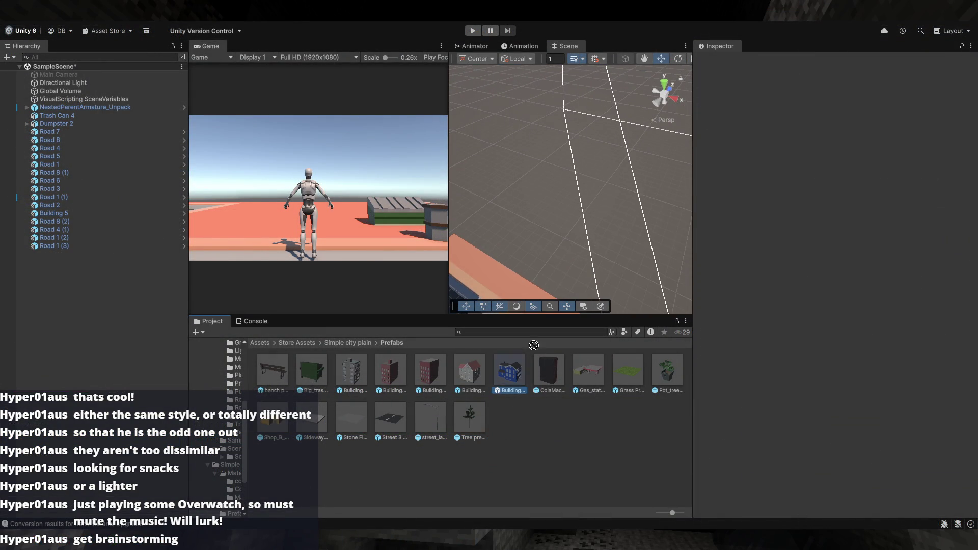
mouse_move(581, 243)
left_mouse_down()
mouse_move(586, 235)
mouse_move(557, 206)
mouse_move(383, 357)
mouse_move(580, 168)
mouse_move(551, 167)
mouse_move(549, 197)
mouse_move(487, 298)
left_mouse_up()
key("Delete")
mouse_move(624, 232)
left_mouse_down()
mouse_move(434, 246)
mouse_move(537, 154)
left_mouse_up()
left_click(538, 155)
left_click(548, 181)
left_click(536, 153)
left_click_drag(558, 228, 525, 234)
mouse_move(430, 369)
left_mouse_down()
mouse_move(536, 277)
mouse_move(581, 275)
mouse_move(637, 240)
mouse_move(694, 254)
mouse_move(426, 358)
left_mouse_up()
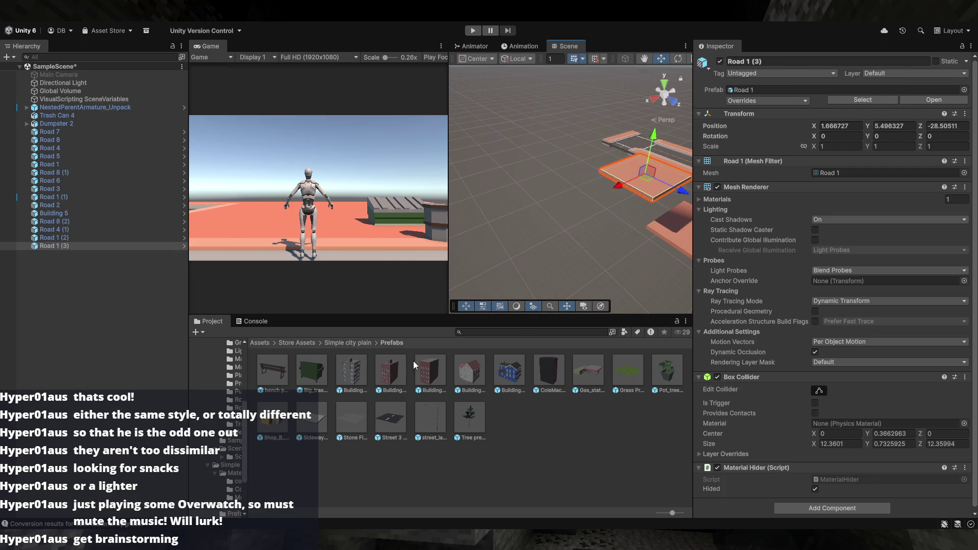
left_click_drag(670, 249, 552, 243)
scroll(552, 243, "up", 5)
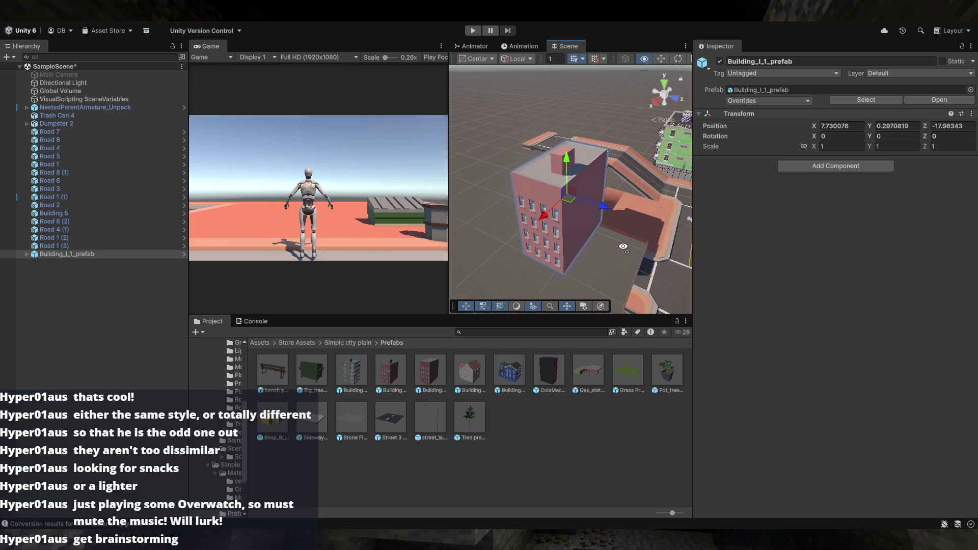
key("ctrl+z")
left_click_drag(572, 246, 583, 218)
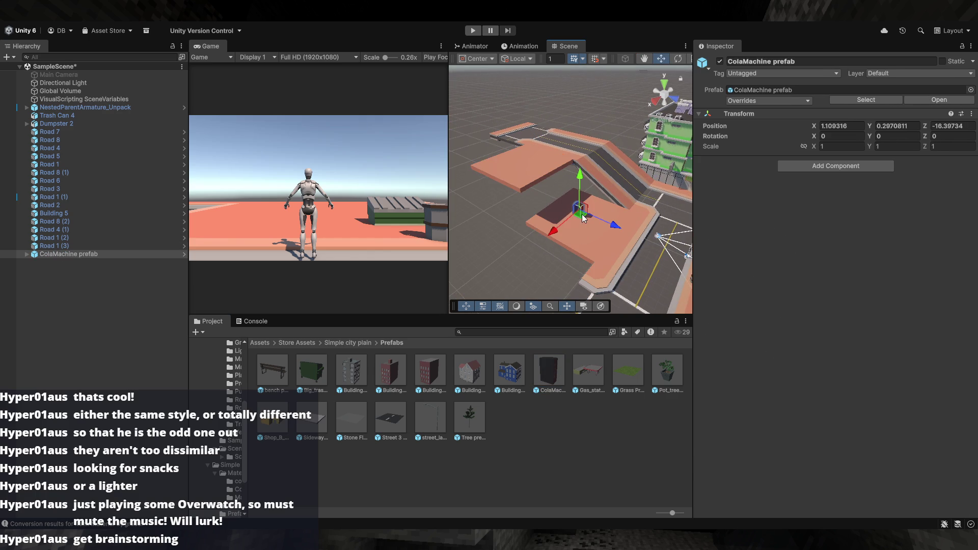
key("ctrl+z")
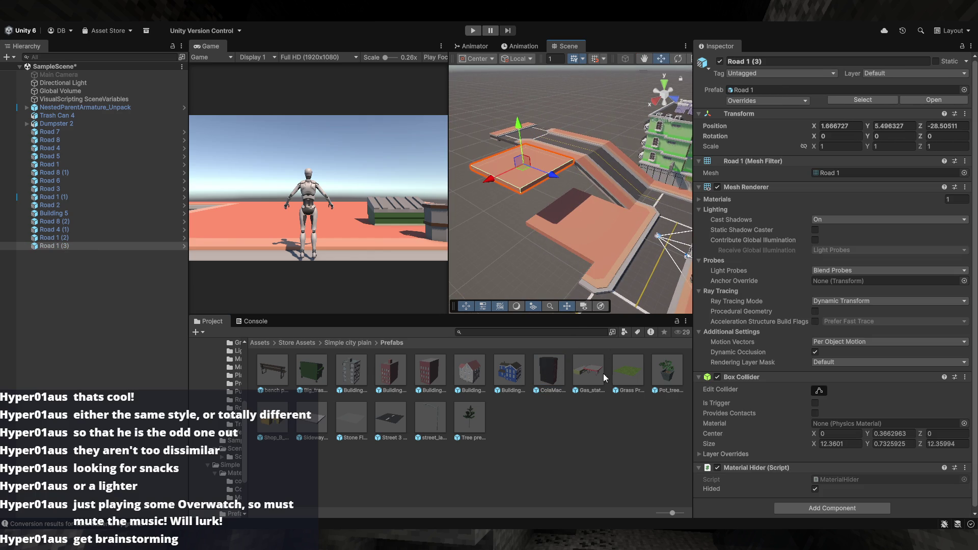
- Add Building_A1_prefab to the scene and slide it beside the road
mouse_move(354, 376)
left_mouse_down()
mouse_move(592, 211)
mouse_move(482, 196)
mouse_move(627, 209)
mouse_move(609, 219)
mouse_move(783, 216)
mouse_move(887, 234)
mouse_move(20, 249)
mouse_move(431, 292)
left_mouse_up()
mouse_move(615, 240)
left_mouse_down()
mouse_move(799, 261)
mouse_move(667, 255)
mouse_move(808, 258)
mouse_move(618, 241)
left_mouse_up()
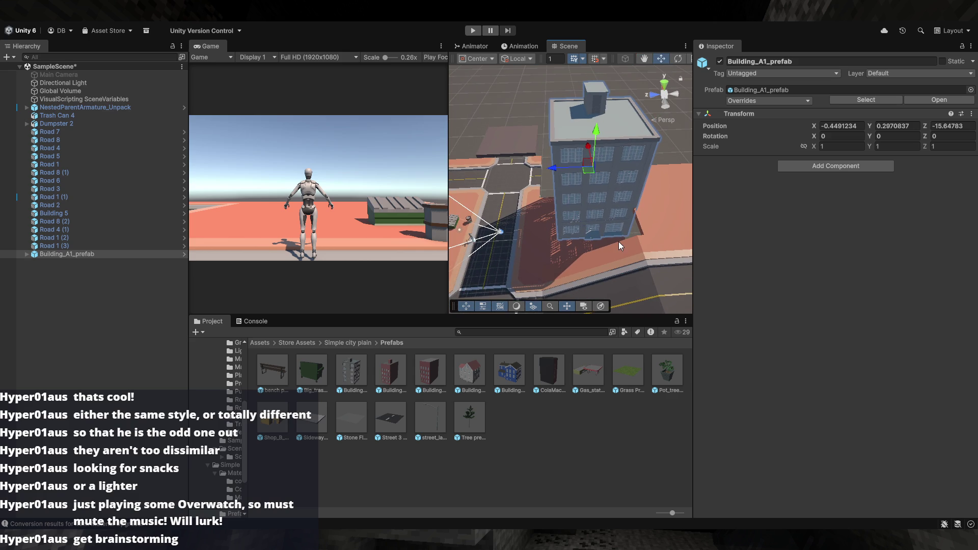
mouse_move(586, 180)
left_mouse_down()
mouse_move(593, 194)
mouse_move(586, 197)
mouse_move(702, 208)
mouse_move(584, 151)
mouse_move(714, 165)
mouse_move(573, 168)
mouse_move(713, 183)
mouse_move(954, 183)
mouse_move(49, 178)
mouse_move(419, 173)
left_mouse_up()
- Scale the tower up to about 1.78 times and move it back to street level
left_click(574, 168)
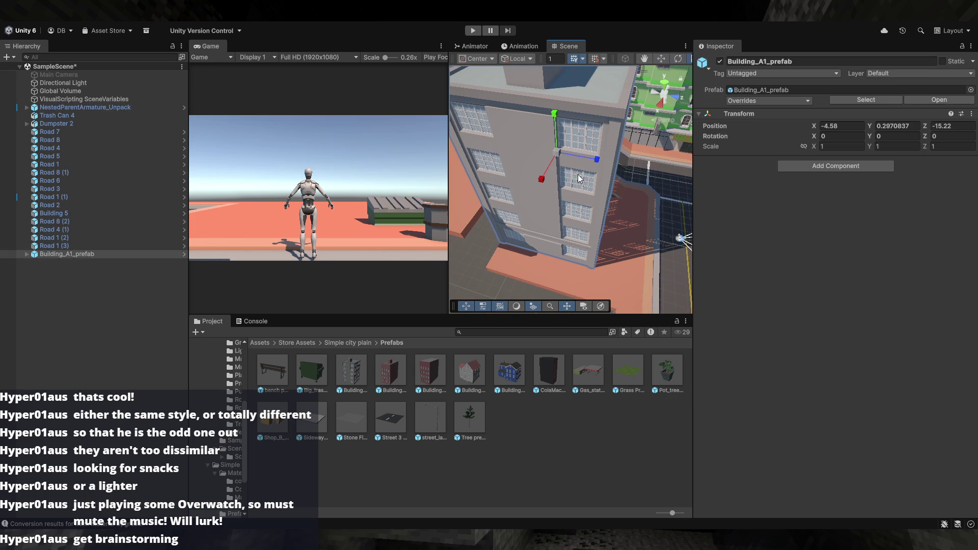
mouse_move(560, 156)
left_mouse_down()
mouse_move(591, 152)
mouse_move(507, 160)
mouse_move(527, 167)
left_mouse_up()
key("f")
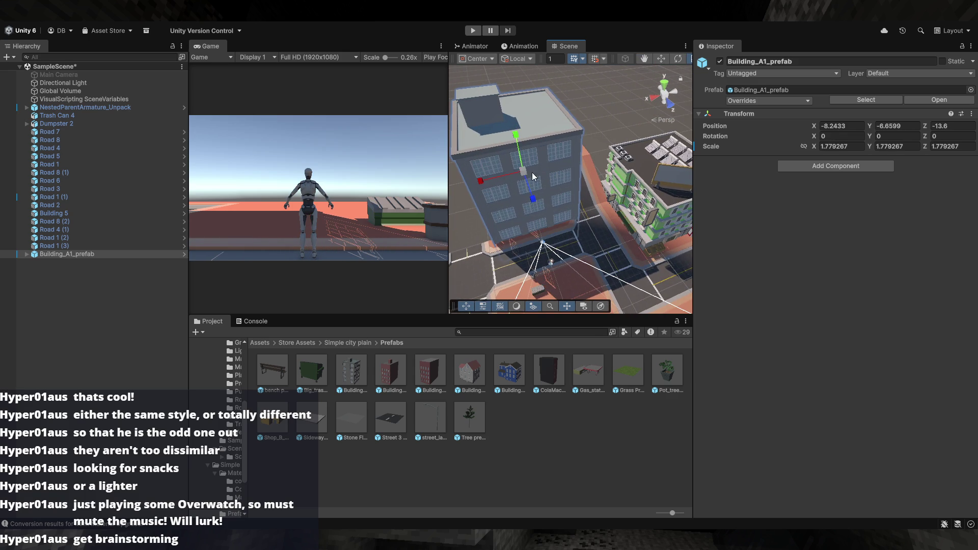
key("w")
mouse_move(583, 235)
left_mouse_down()
mouse_move(559, 207)
mouse_move(558, 218)
mouse_move(540, 182)
left_mouse_up()
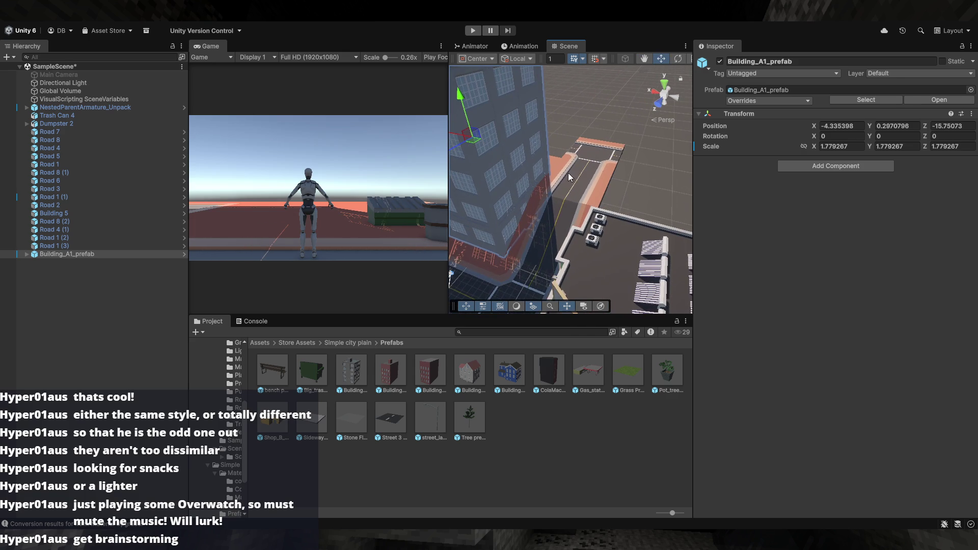
left_click(676, 162)
mouse_move(675, 160)
left_mouse_down()
mouse_move(337, 161)
mouse_move(584, 222)
mouse_move(759, 207)
mouse_move(566, 223)
mouse_move(793, 237)
mouse_move(587, 238)
mouse_move(651, 218)
mouse_move(590, 235)
left_mouse_up()
left_click(547, 237)
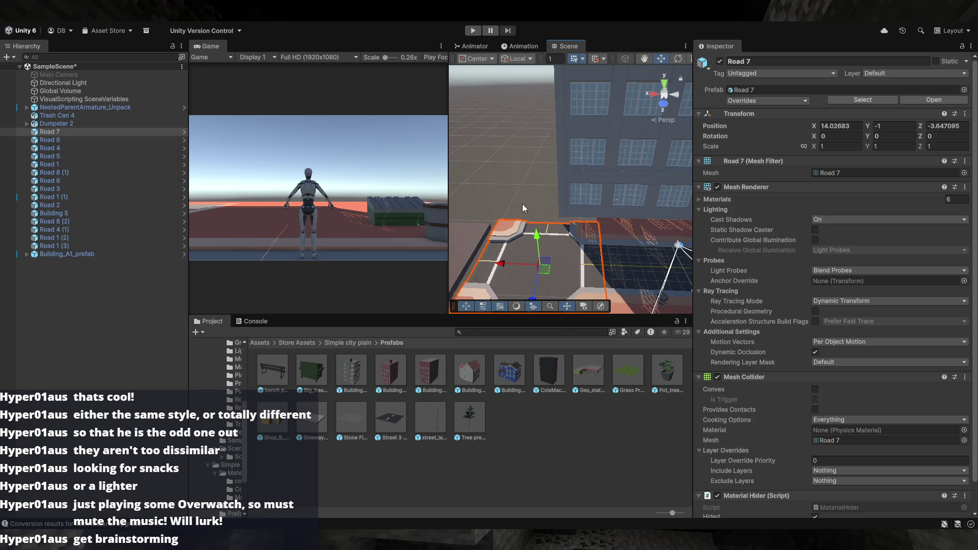
- Place a Tree prefab on the street corner by the tower and enter Play mode
left_click(504, 188)
mouse_move(503, 187)
left_mouse_down()
mouse_move(471, 205)
mouse_move(530, 200)
mouse_move(578, 215)
mouse_move(640, 214)
mouse_move(561, 193)
left_mouse_up()
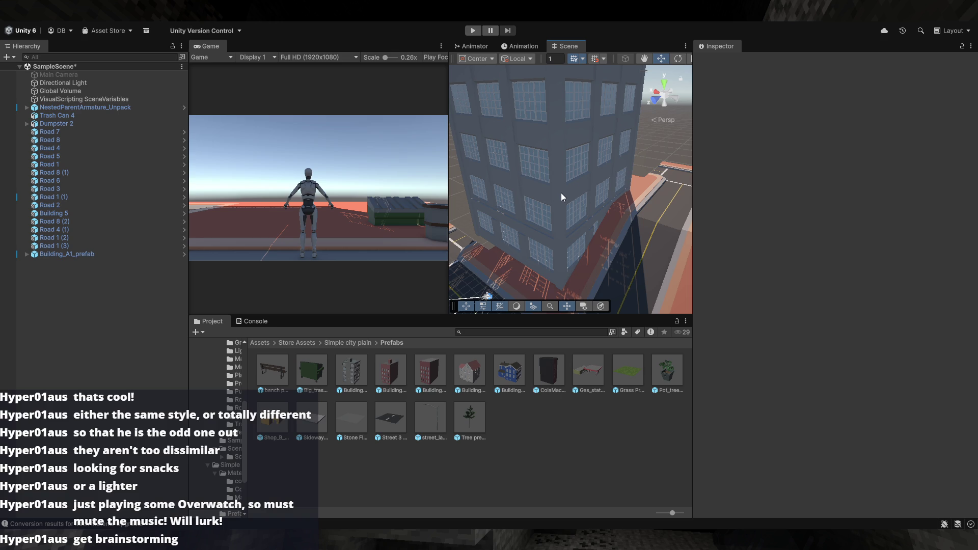
mouse_move(560, 193)
left_mouse_down()
mouse_move(499, 244)
mouse_move(637, 251)
mouse_move(614, 242)
left_mouse_up()
key("q")
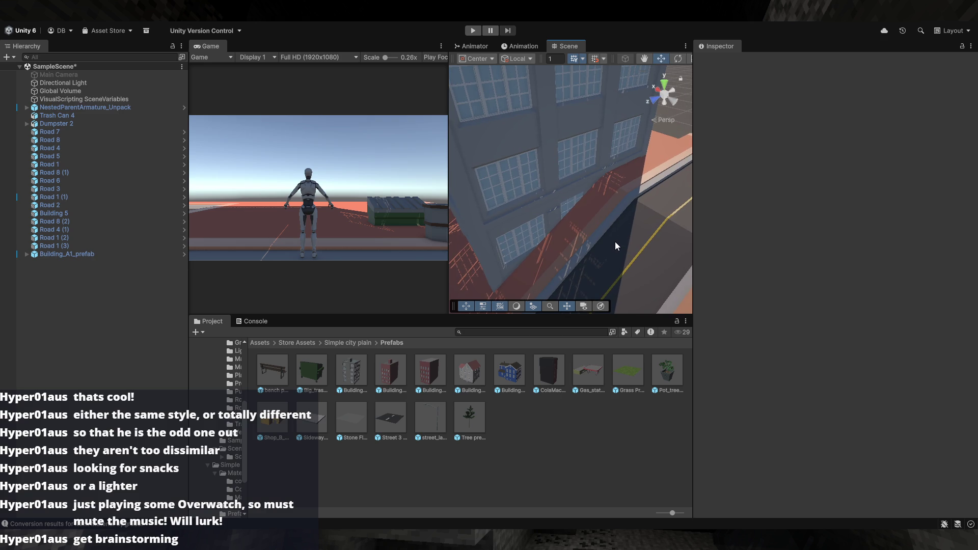
scroll(635, 156, "down", 5)
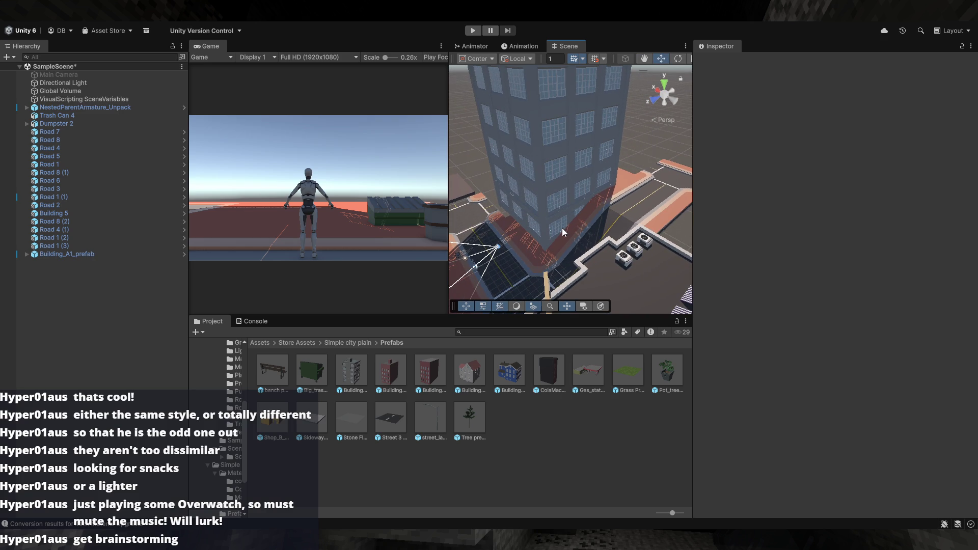
mouse_move(555, 289)
left_mouse_down()
mouse_move(601, 271)
mouse_move(740, 287)
mouse_move(786, 277)
mouse_move(723, 281)
mouse_move(730, 274)
mouse_move(701, 277)
mouse_move(684, 265)
mouse_move(682, 277)
mouse_move(798, 280)
mouse_move(603, 267)
mouse_move(605, 257)
left_mouse_up()
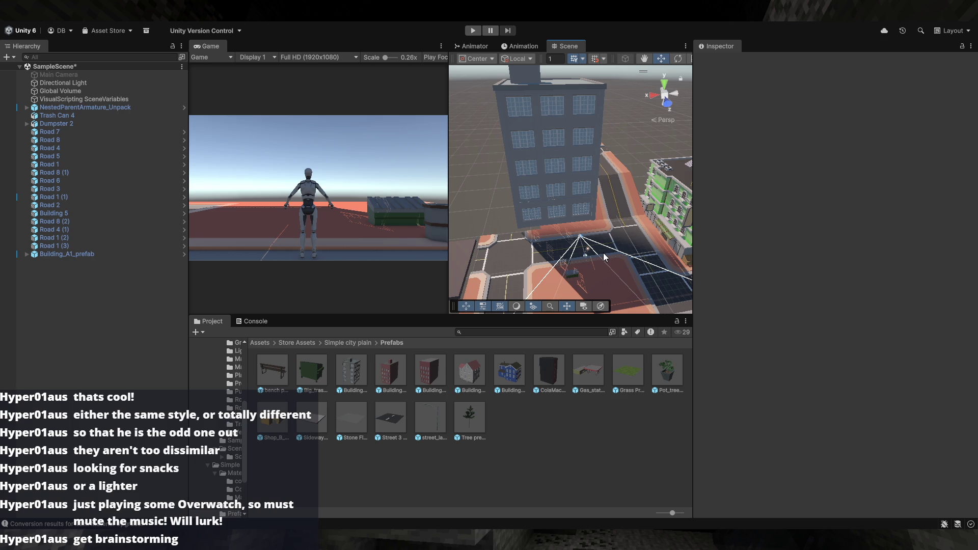
mouse_move(481, 418)
left_mouse_down()
mouse_move(560, 277)
mouse_move(596, 256)
mouse_move(553, 179)
mouse_move(476, 130)
mouse_move(725, 166)
mouse_move(710, 155)
mouse_move(715, 172)
mouse_move(563, 218)
mouse_move(622, 196)
left_mouse_up()
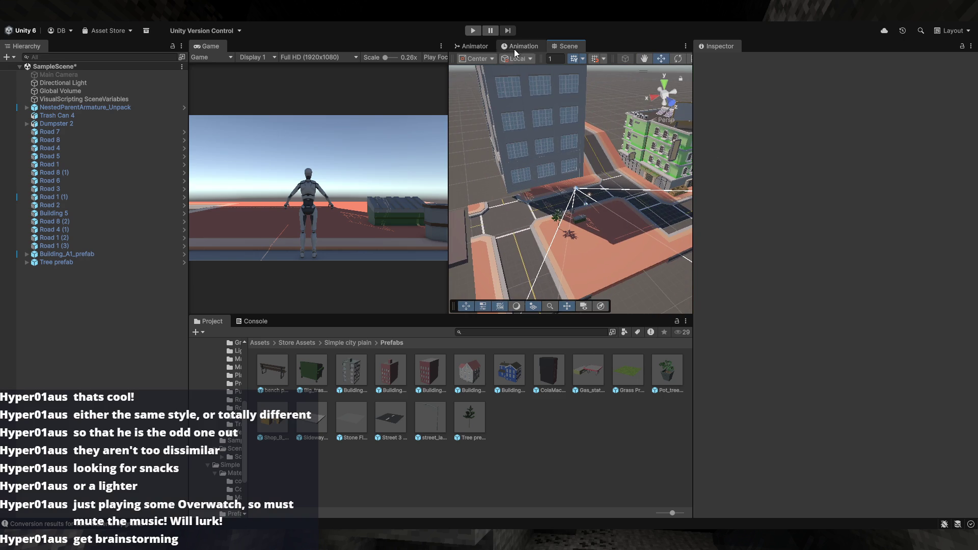
left_click(479, 30)
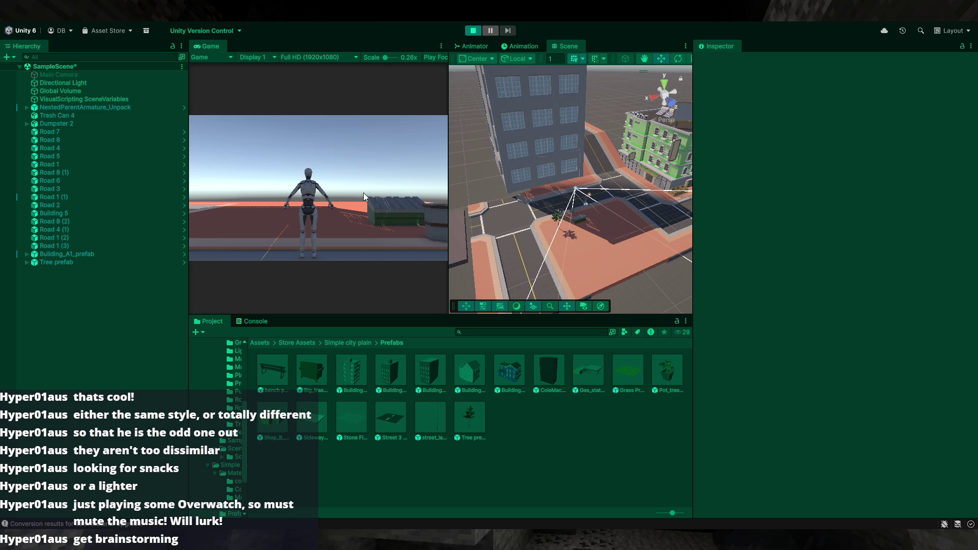
- Walk the character along the sidewalk, climb the tall building wall, then stop Play mode
left_click(360, 209)
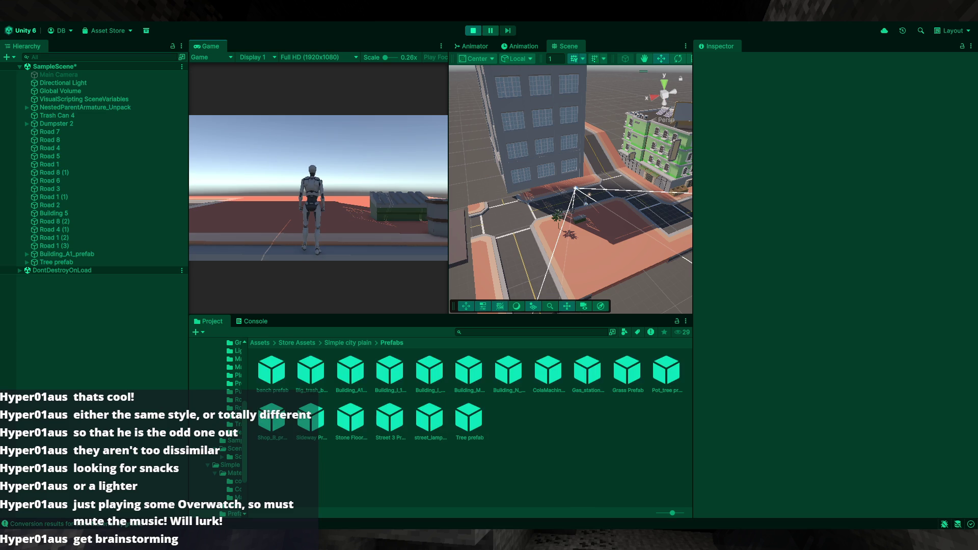
key("w")
key("a")
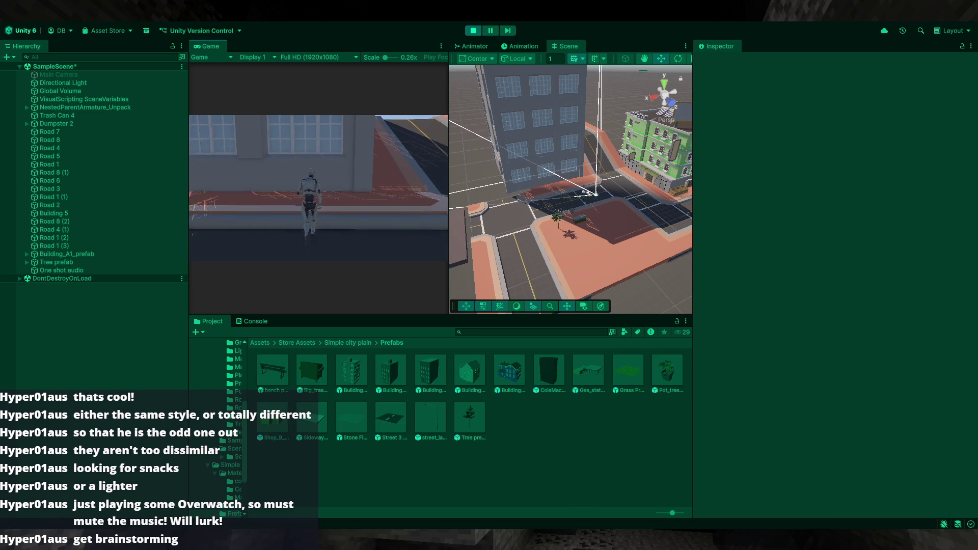
key("w")
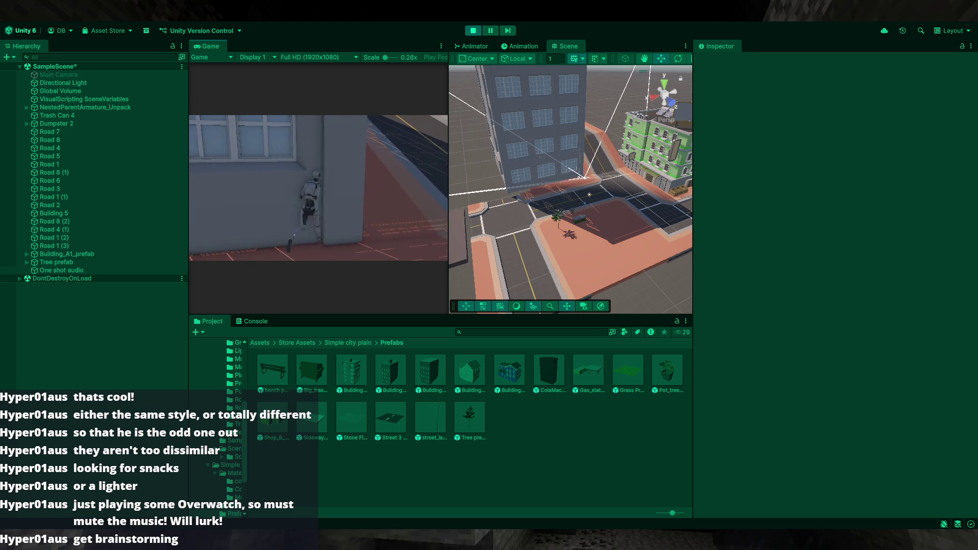
key("w")
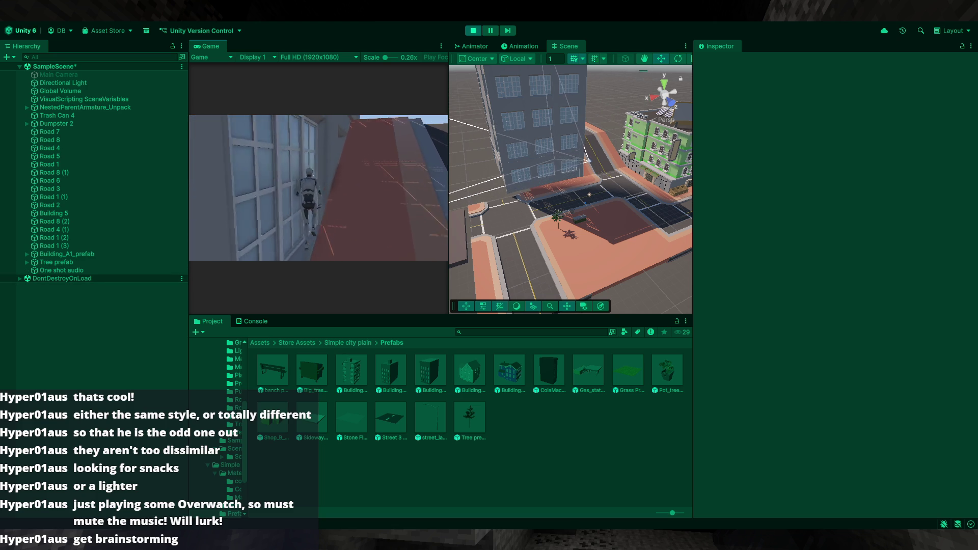
key("space")
key("w")
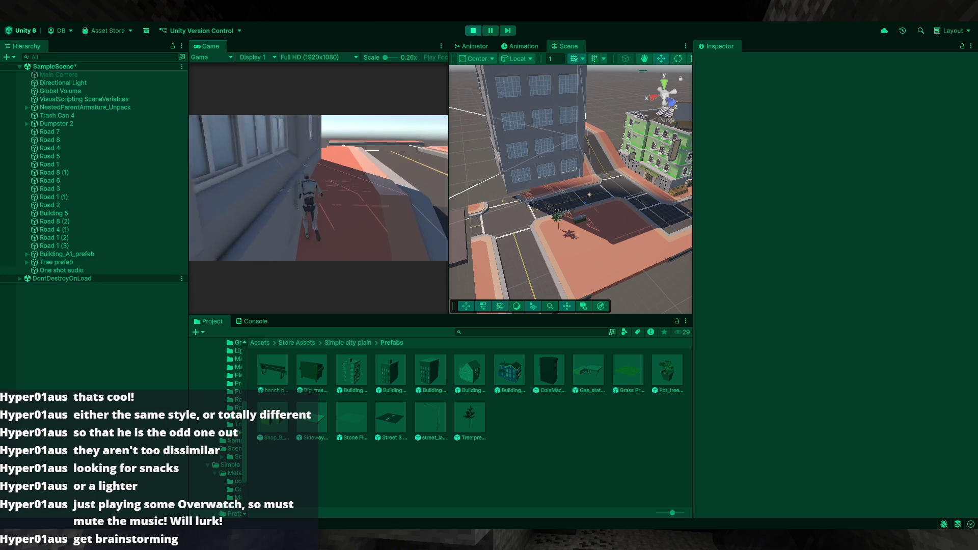
key("w")
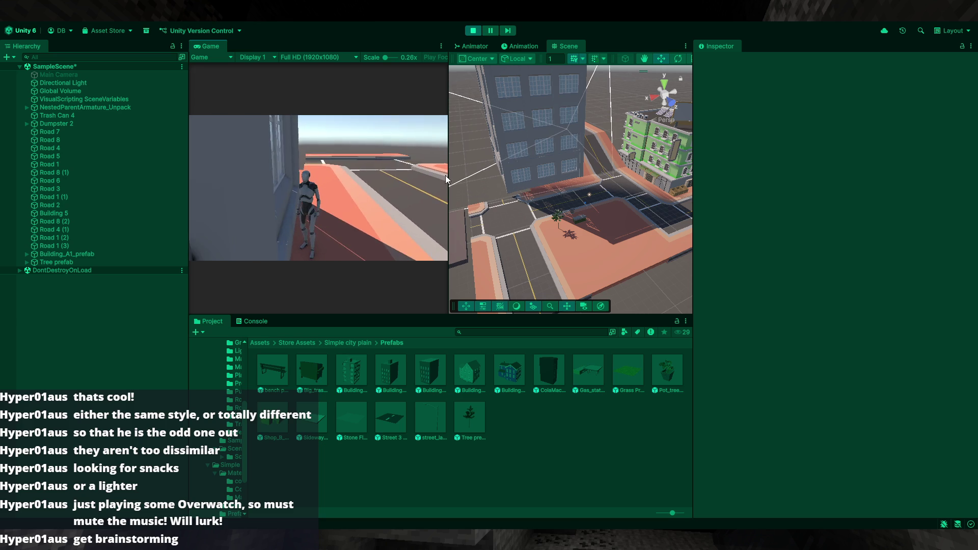
left_click(366, 371)
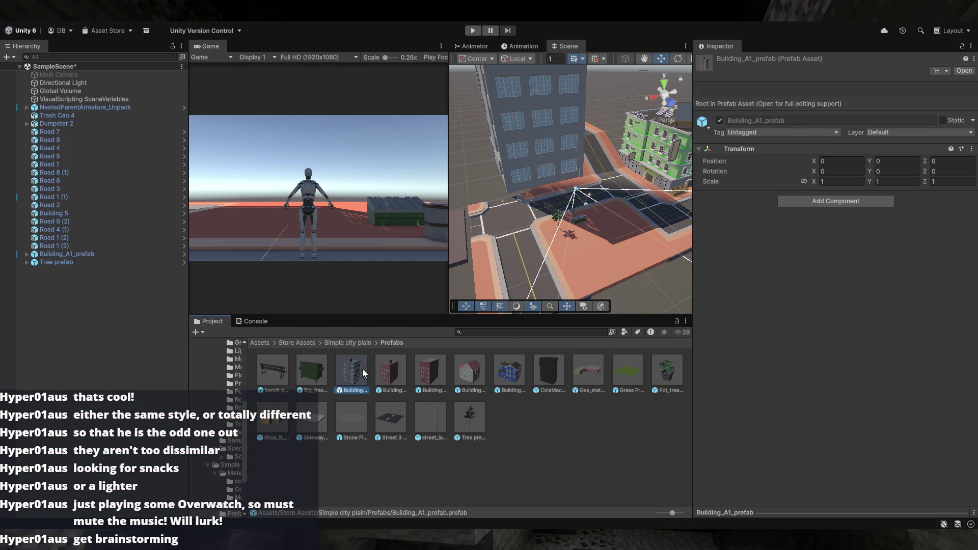
- In prefab mode, replace the Building_A1 model's Mesh Collider with a Box Collider
double_click(362, 369)
left_click(76, 87)
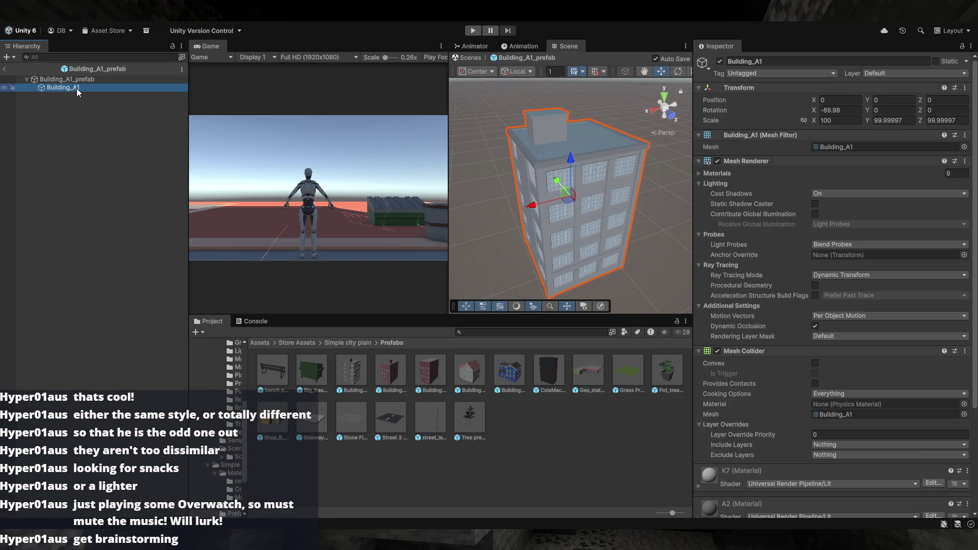
scroll(746, 354, "down", 10)
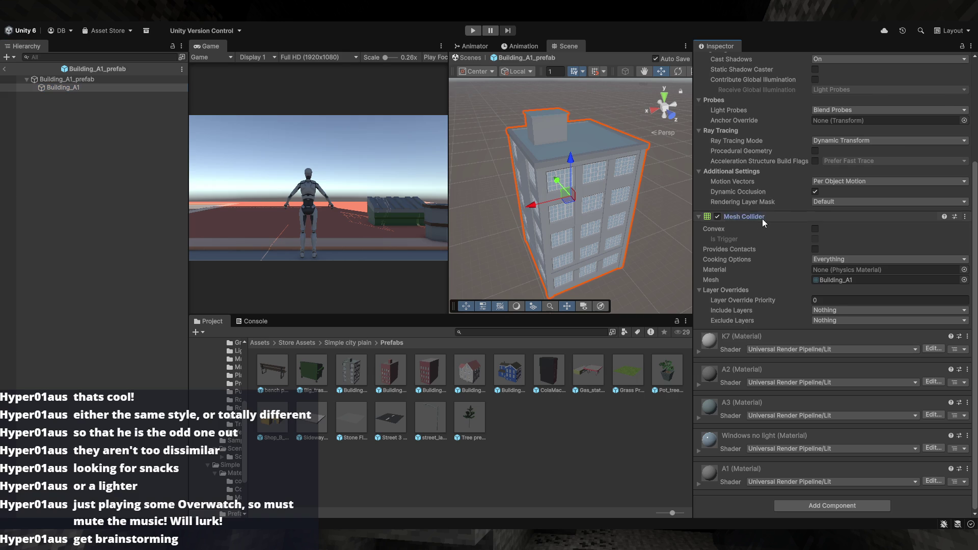
left_click(763, 218)
left_click(747, 324)
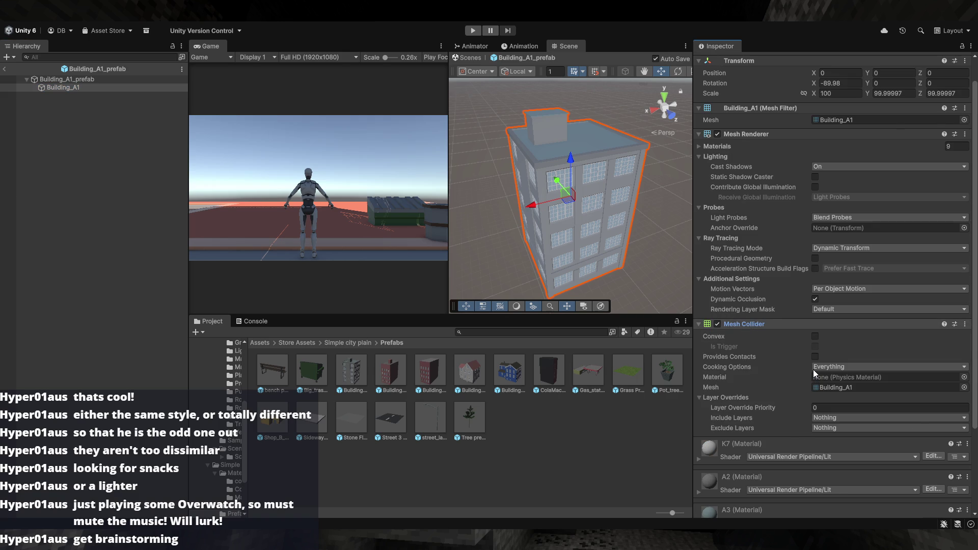
key("ctrl+z")
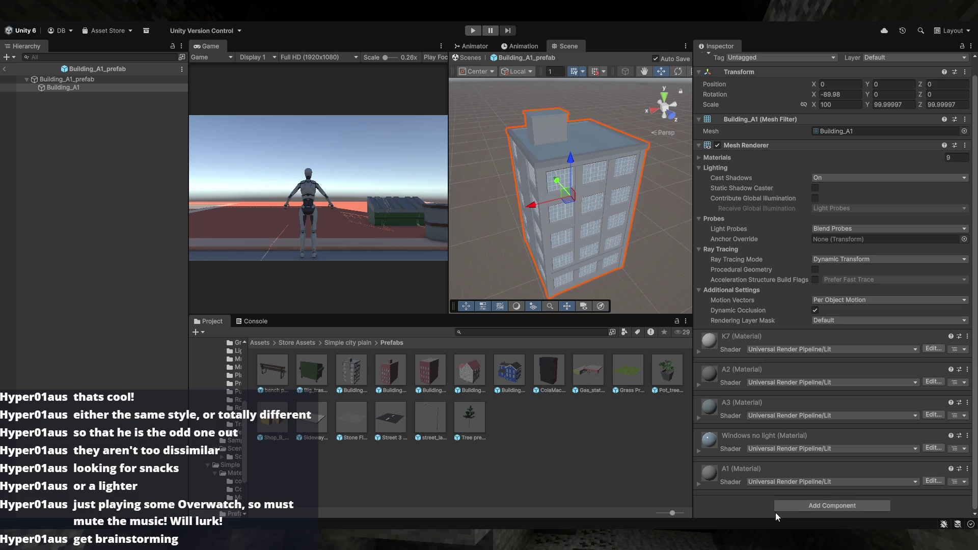
key("Return")
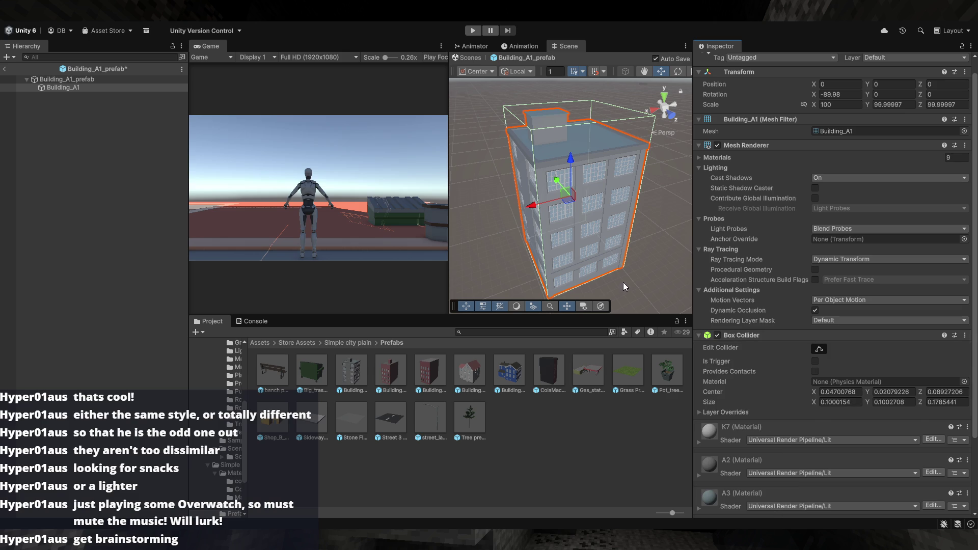
left_click(664, 252)
scroll(664, 252, "up", 5)
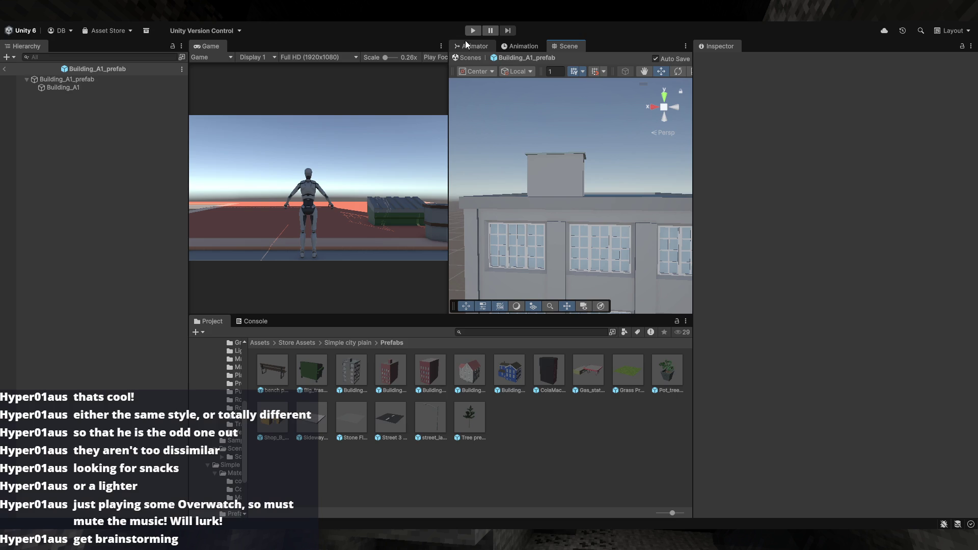
- Start a Play-mode test while Building_A1_prefab remains open for editing
left_click(471, 32)
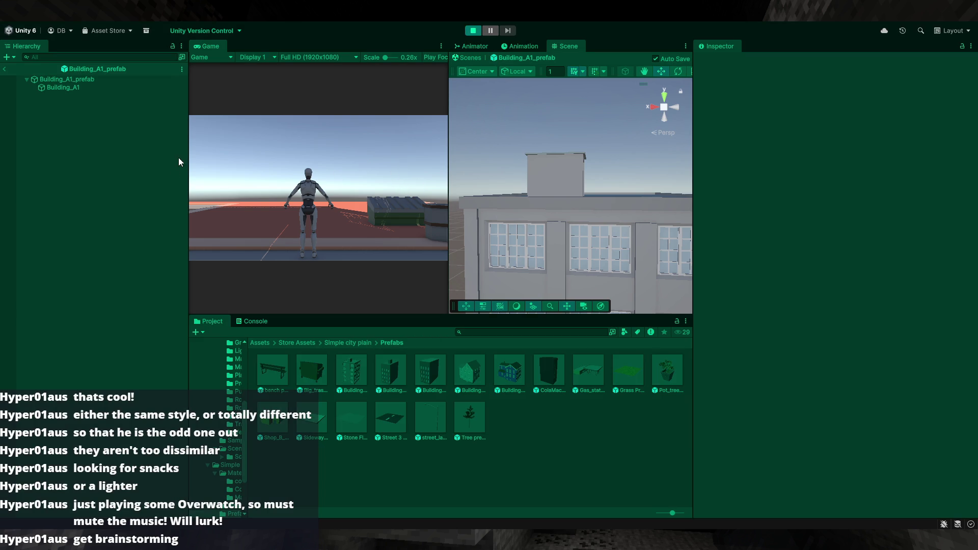
- Return to the city scene, run the character along the road and into the tower wall, then stop
left_click(5, 69)
key("w")
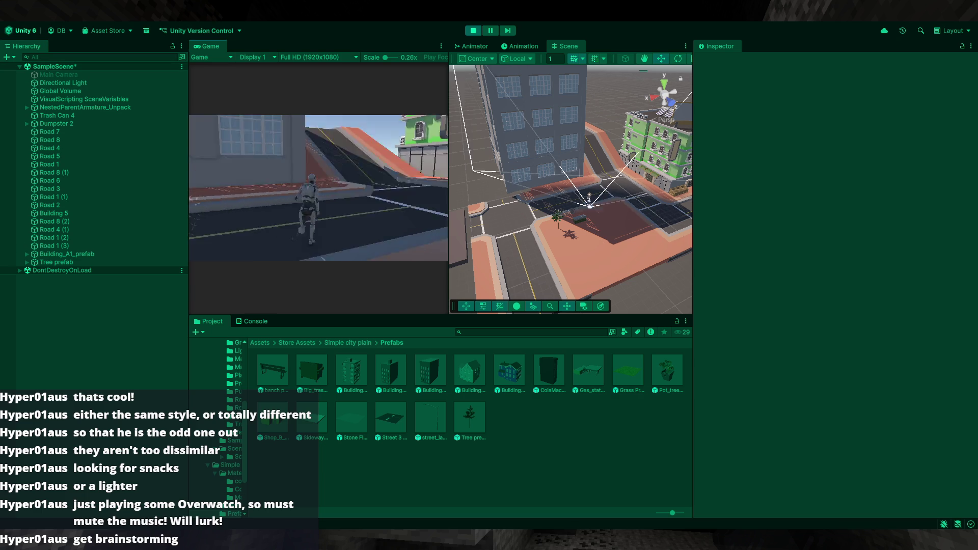
key("w")
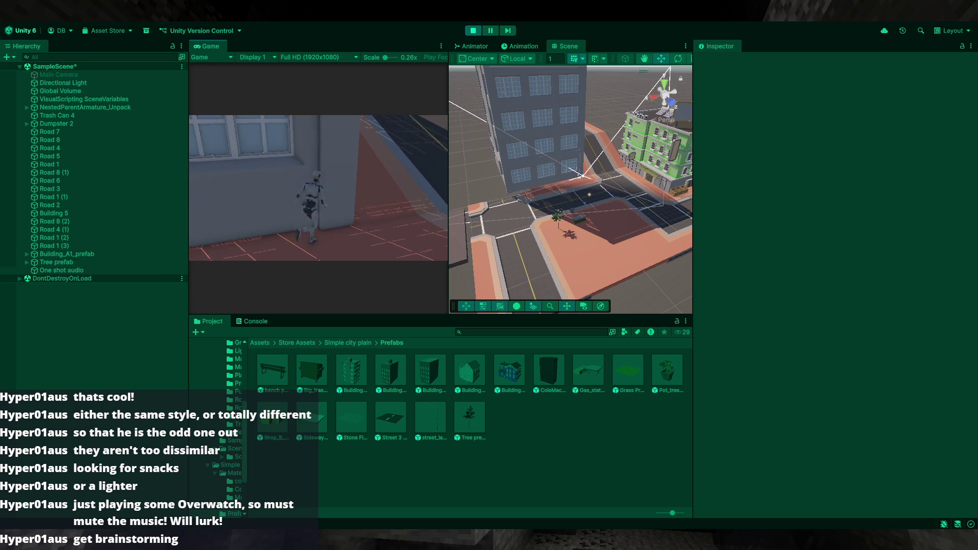
key("w")
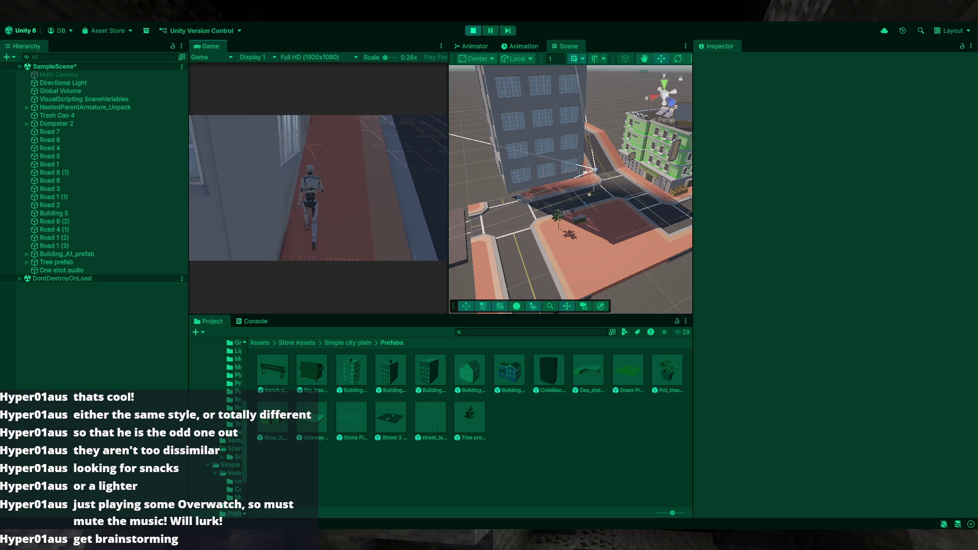
key("w")
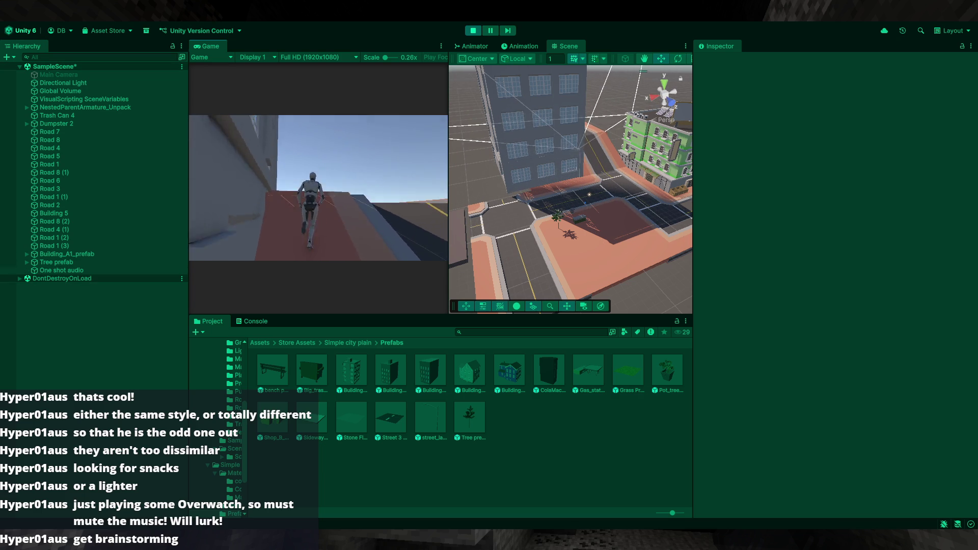
key("w")
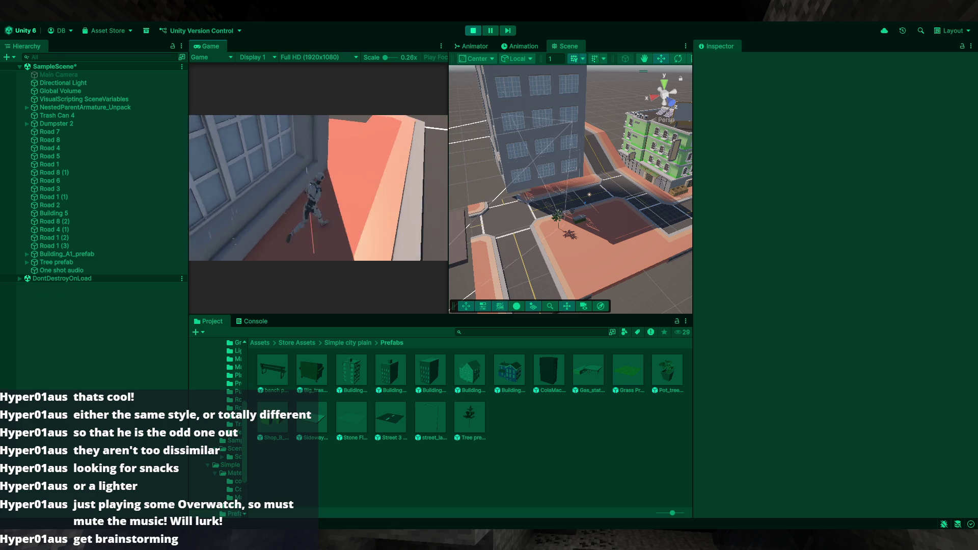
key("w")
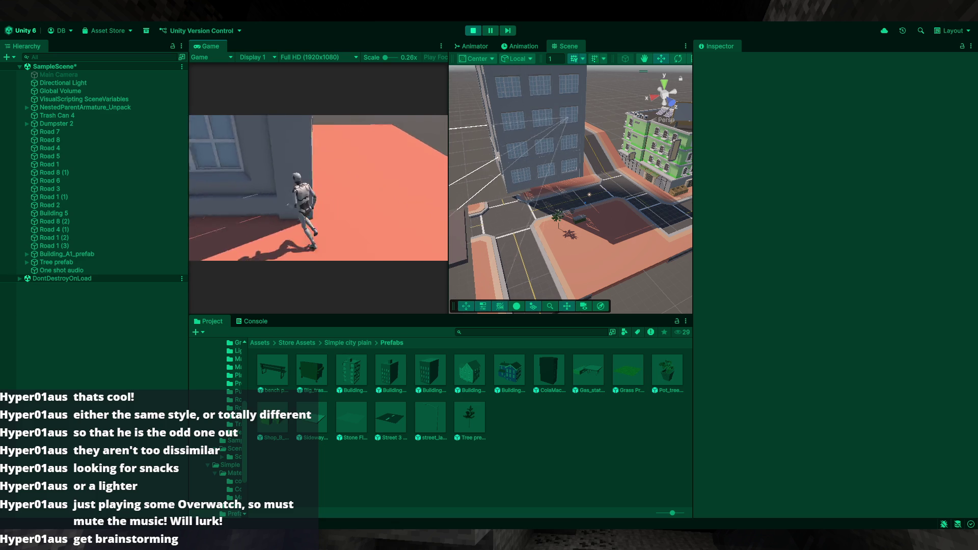
key("w")
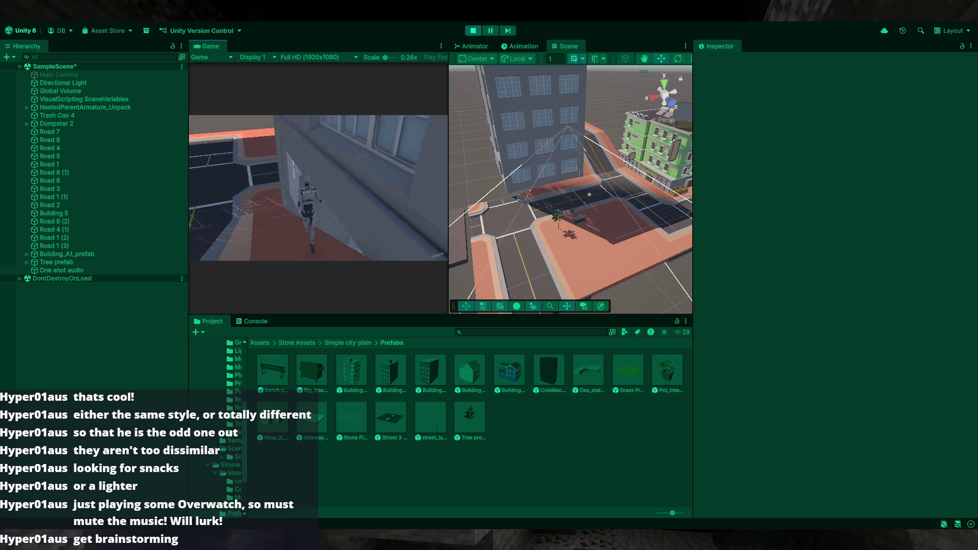
key("w")
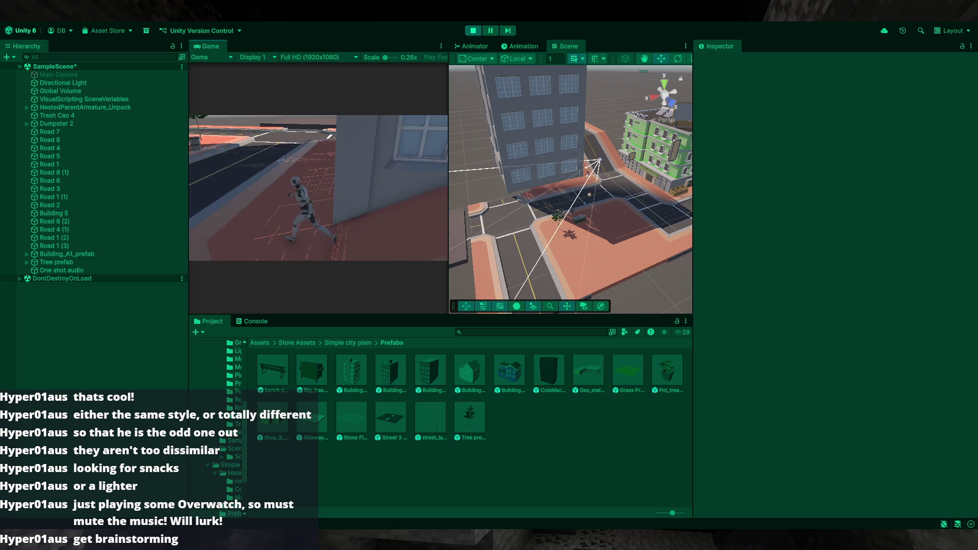
key("w")
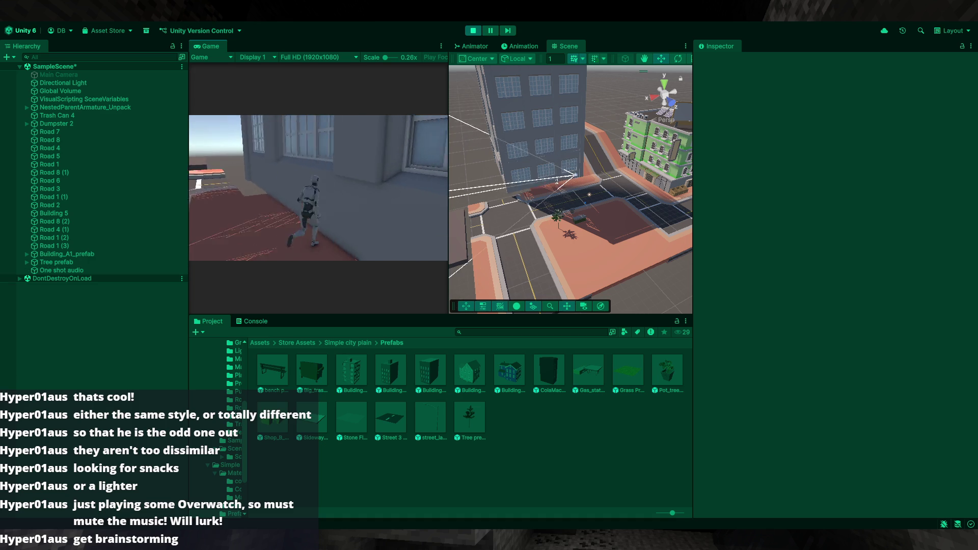
key("w")
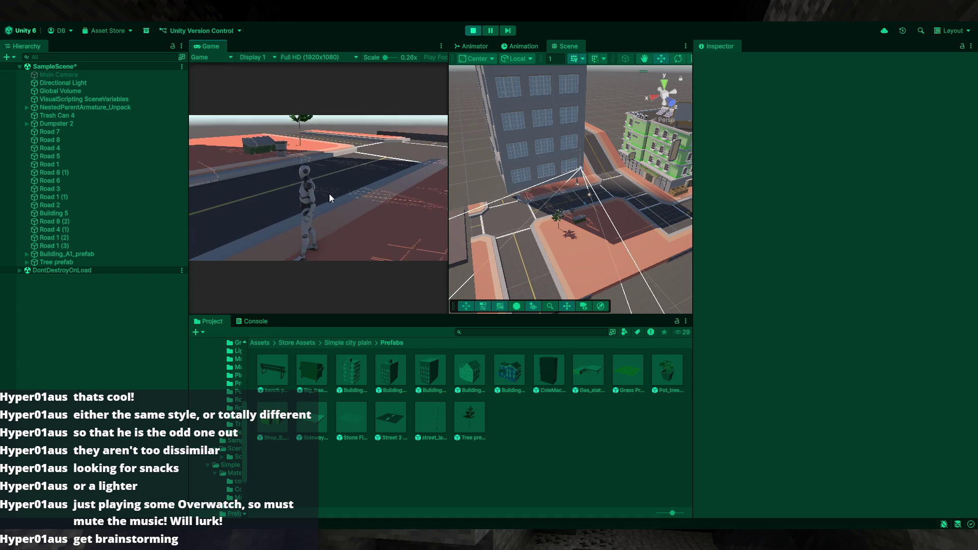
left_click(473, 31)
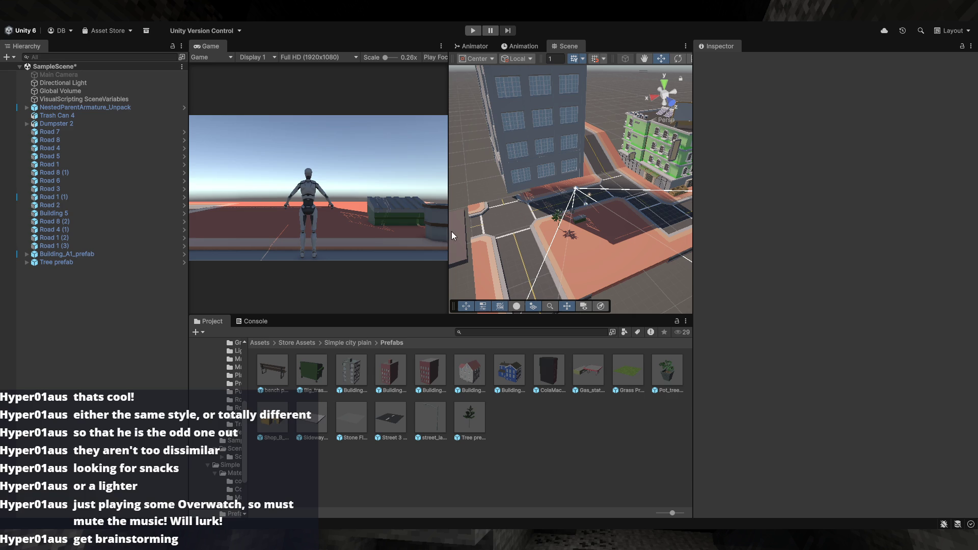
- Orbit the Scene view over the street corner, tree and plaza down to the character
mouse_move(579, 237)
left_mouse_down()
mouse_move(611, 266)
mouse_move(682, 275)
left_mouse_up()
mouse_move(784, 281)
left_mouse_down()
mouse_move(860, 295)
mouse_move(707, 248)
mouse_move(751, 248)
mouse_move(560, 233)
mouse_move(896, 223)
mouse_move(657, 188)
mouse_move(720, 212)
mouse_move(616, 204)
mouse_move(718, 243)
mouse_move(815, 235)
mouse_move(904, 246)
mouse_move(697, 257)
mouse_move(784, 278)
mouse_move(32, 260)
mouse_move(129, 268)
mouse_move(96, 269)
mouse_move(662, 214)
mouse_move(646, 209)
mouse_move(734, 240)
mouse_move(770, 267)
mouse_move(912, 280)
mouse_move(739, 211)
mouse_move(490, 247)
mouse_move(633, 216)
mouse_move(512, 235)
mouse_move(378, 237)
mouse_move(204, 194)
mouse_move(53, 184)
mouse_move(193, 240)
mouse_move(277, 246)
mouse_move(391, 227)
left_mouse_up()
left_click(559, 230)
left_click(491, 247)
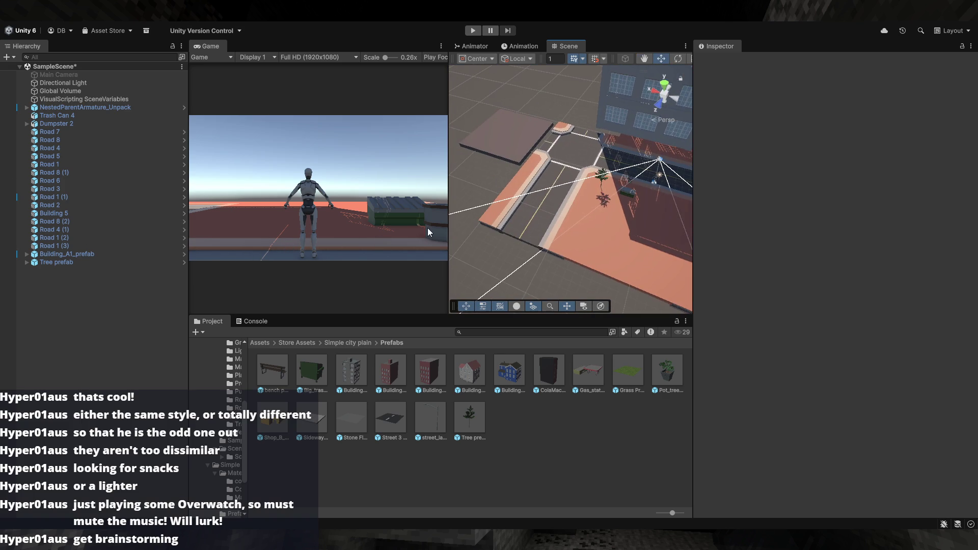
left_click_drag(614, 220, 580, 171)
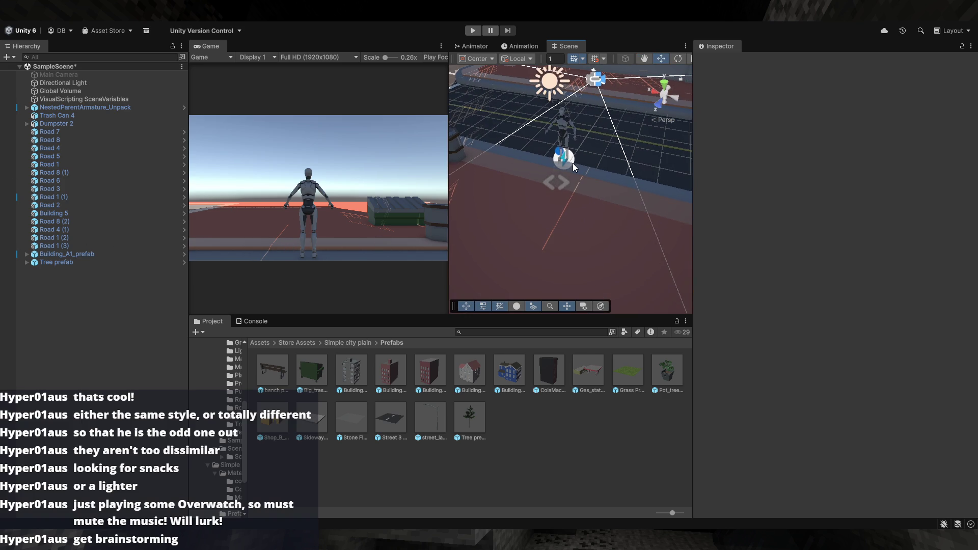
- Frame the road and player character and switch to the Rotate tool
left_click(557, 133)
key("f")
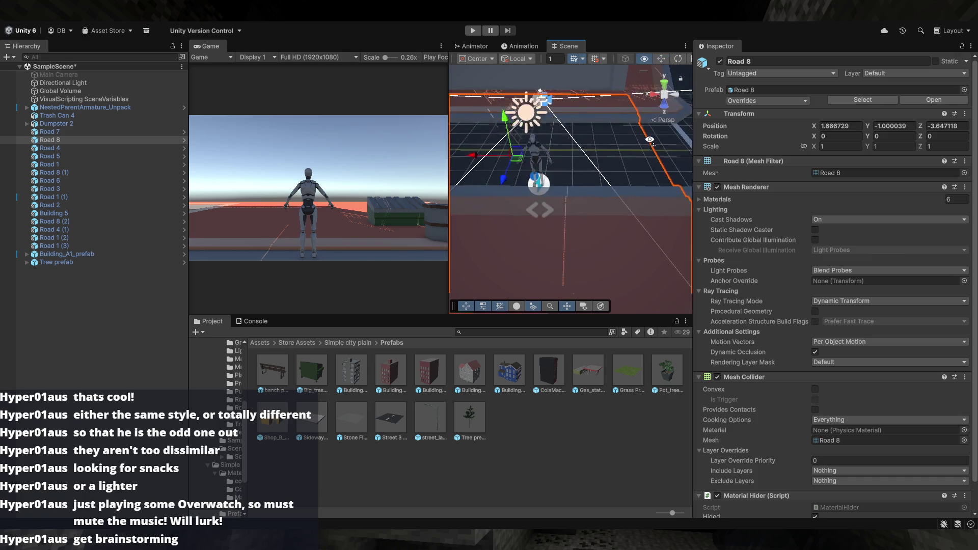
left_click(570, 187)
mouse_move(571, 187)
left_mouse_down()
mouse_move(627, 199)
mouse_move(550, 212)
mouse_move(587, 219)
left_mouse_up()
left_click(627, 198)
key("e")
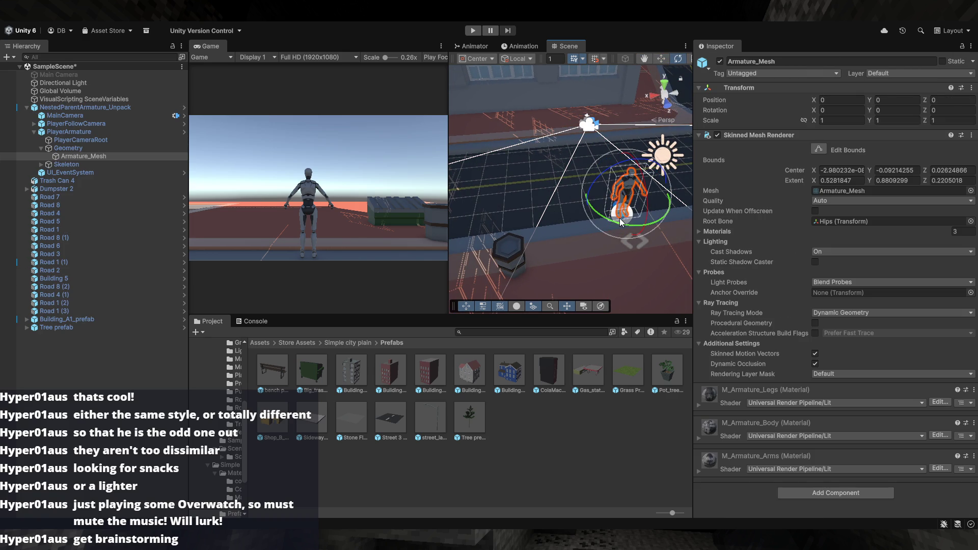
scroll(619, 218, "down", 3)
left_click(649, 214)
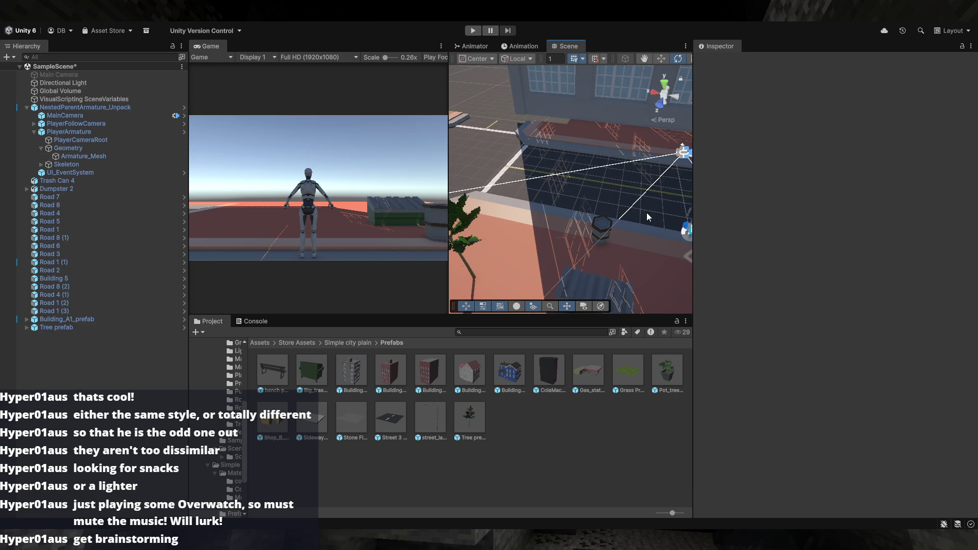
left_click_drag(648, 214, 640, 206)
- Rotate NestedParentArmature_Unpack to Y 180 so the camera faces the building wall
left_click(605, 193)
mouse_move(602, 159)
left_mouse_down()
mouse_move(415, 147)
mouse_move(311, 121)
mouse_move(333, 130)
left_mouse_up()
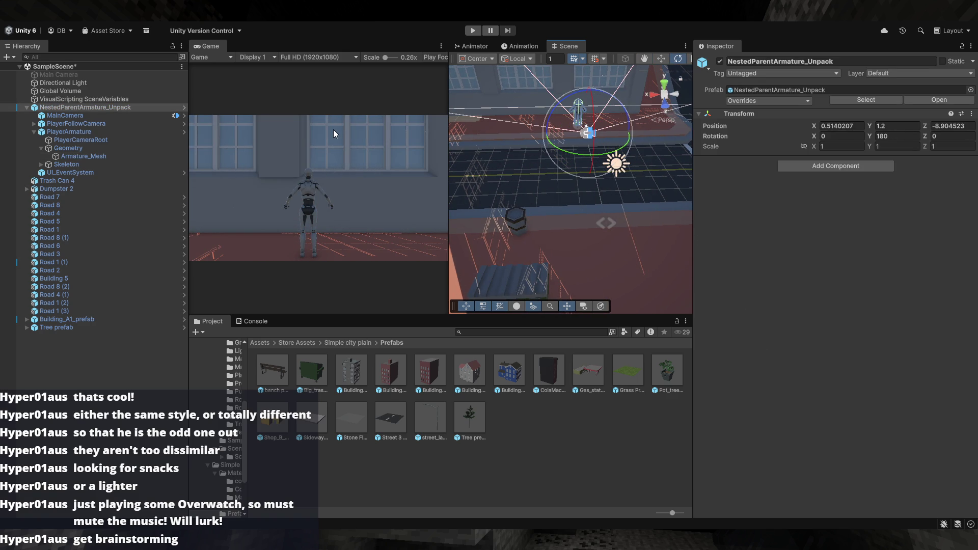
mouse_move(587, 162)
left_mouse_down()
mouse_move(643, 164)
mouse_move(545, 165)
mouse_move(595, 176)
mouse_move(534, 192)
mouse_move(683, 188)
mouse_move(646, 178)
mouse_move(659, 143)
mouse_move(629, 136)
mouse_move(642, 139)
mouse_move(596, 163)
mouse_move(612, 157)
mouse_move(444, 120)
mouse_move(410, 181)
mouse_move(462, 228)
left_mouse_up()
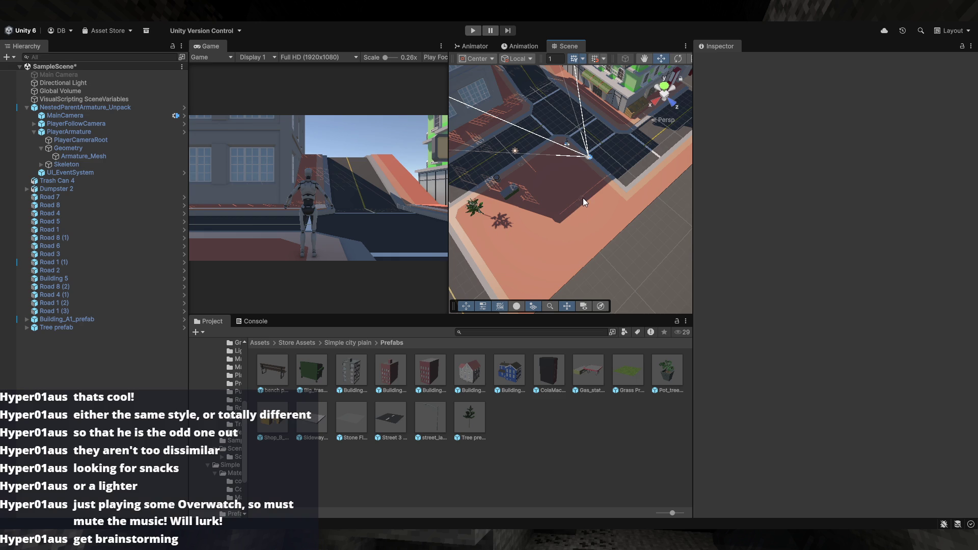
- Orbit and fly the Scene view to the green Building 5, then select the Road 1 (1) piece
mouse_move(573, 190)
left_mouse_down()
mouse_move(673, 146)
mouse_move(589, 144)
mouse_move(480, 113)
mouse_move(506, 100)
mouse_move(523, 67)
mouse_move(451, 152)
left_mouse_up()
mouse_move(540, 206)
left_mouse_down()
mouse_move(535, 220)
mouse_move(566, 211)
left_mouse_up()
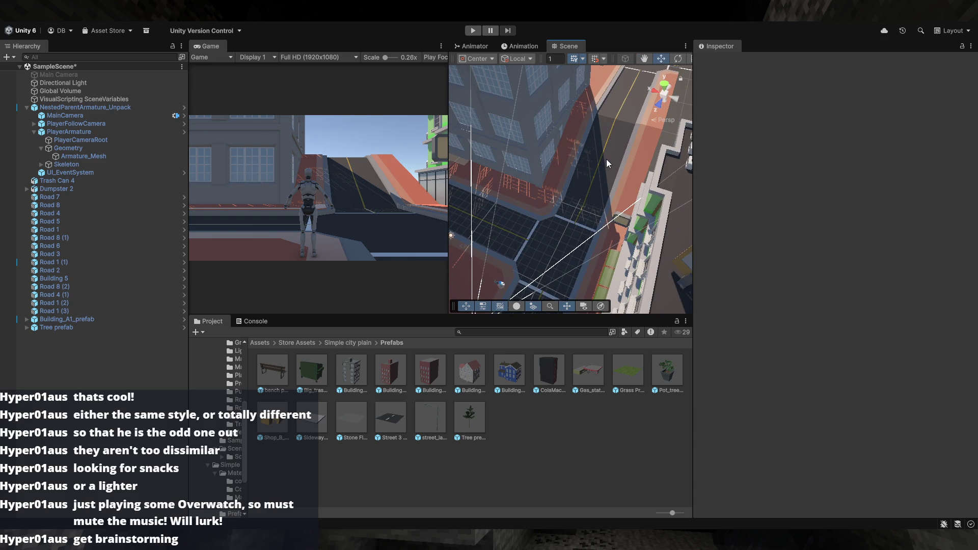
mouse_move(563, 249)
left_mouse_down()
mouse_move(614, 214)
mouse_move(580, 193)
left_mouse_up()
mouse_move(529, 305)
left_mouse_down()
mouse_move(693, 244)
mouse_move(858, 235)
mouse_move(785, 236)
left_mouse_up()
left_click(545, 216)
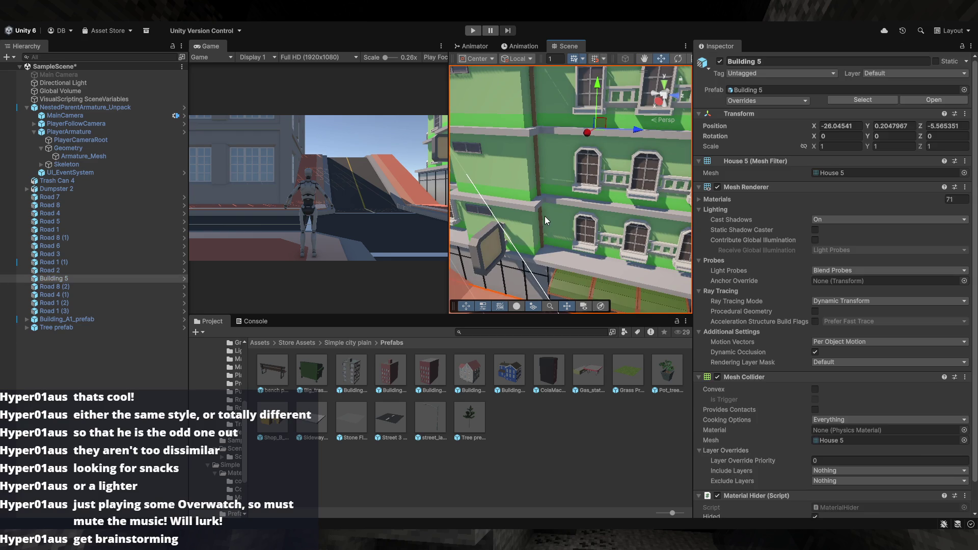
- Select the green Building 5 and open it as an isolated prefab
left_click_drag(554, 216, 546, 180)
left_click(546, 180)
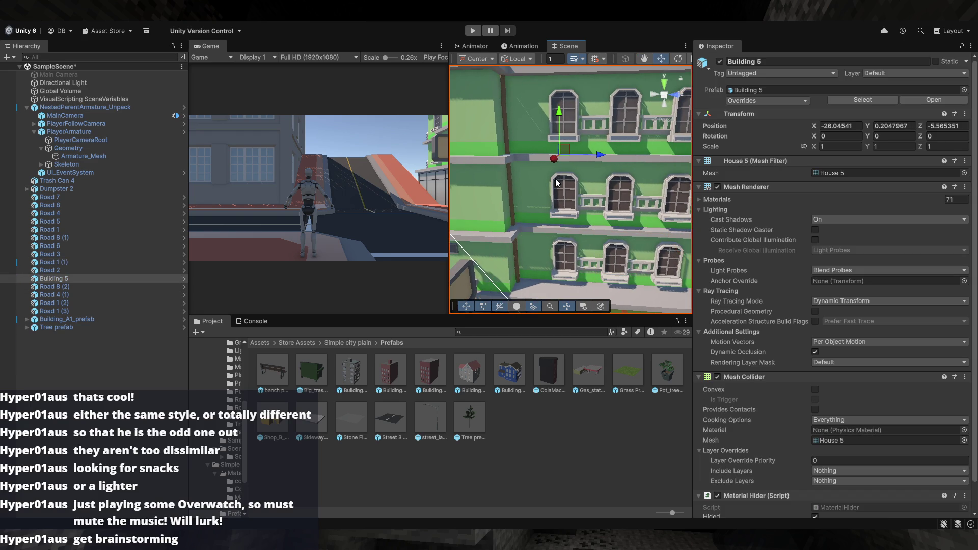
left_click(49, 280)
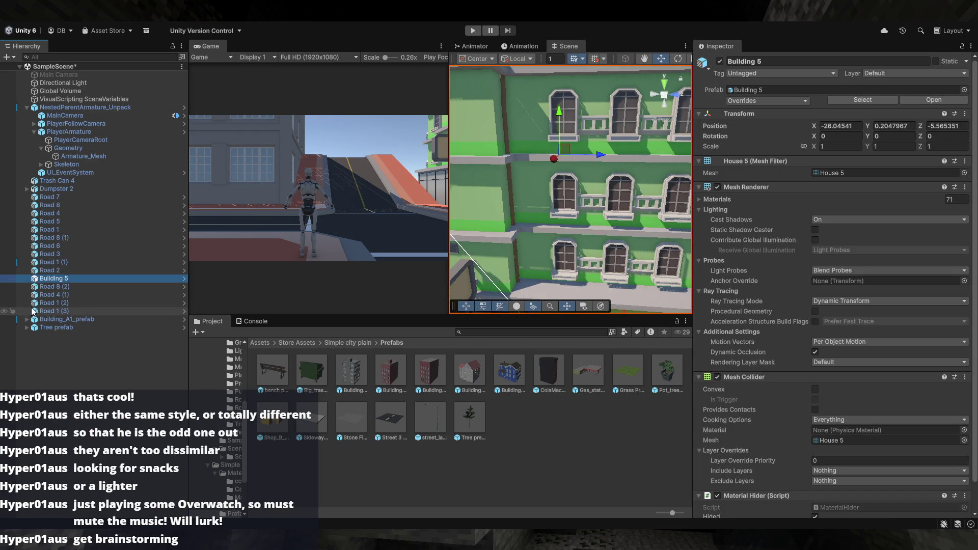
double_click(42, 280)
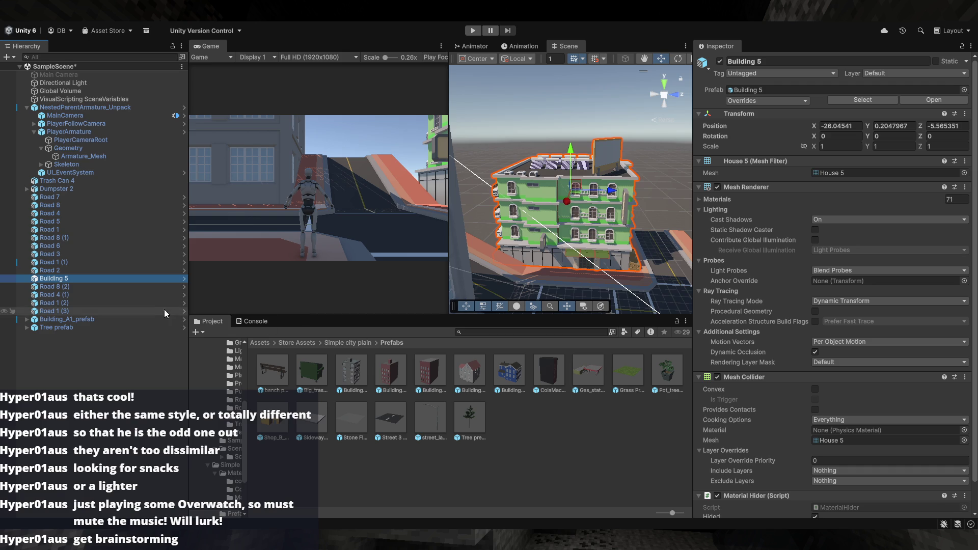
left_click(183, 279)
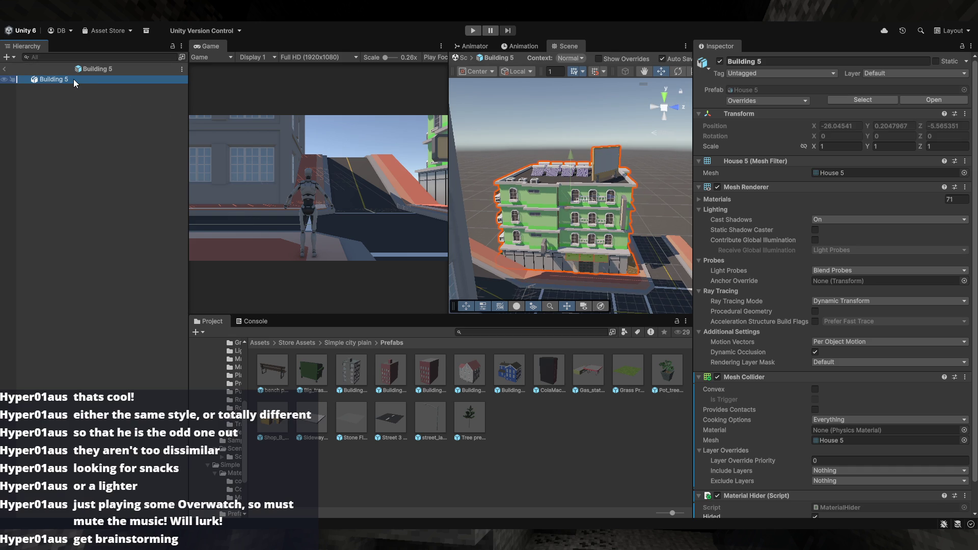
- Look over the isolated building, return to SampleScene, and show the Simple city plain folder
left_click_drag(577, 240, 601, 255)
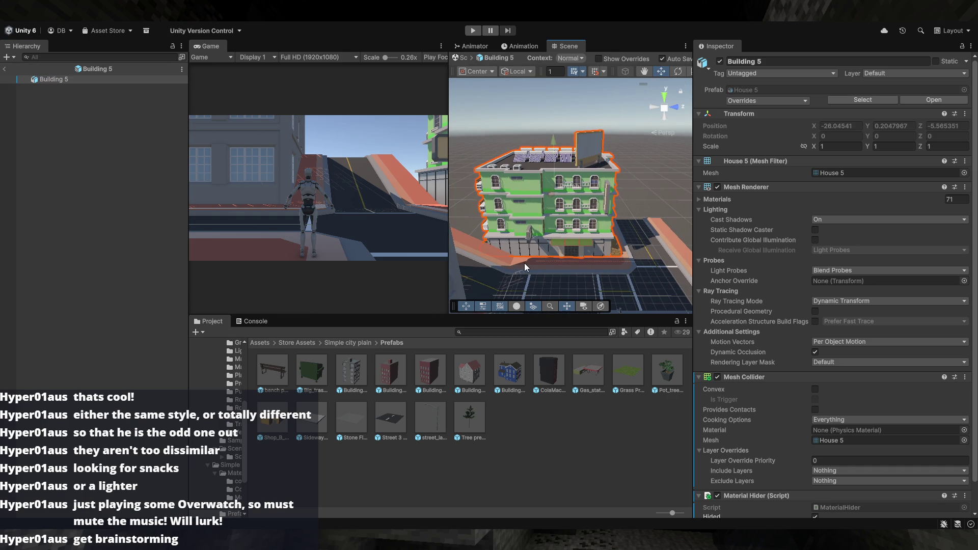
scroll(778, 407, "down", 2)
scroll(764, 405, "up", 2)
left_click(5, 71)
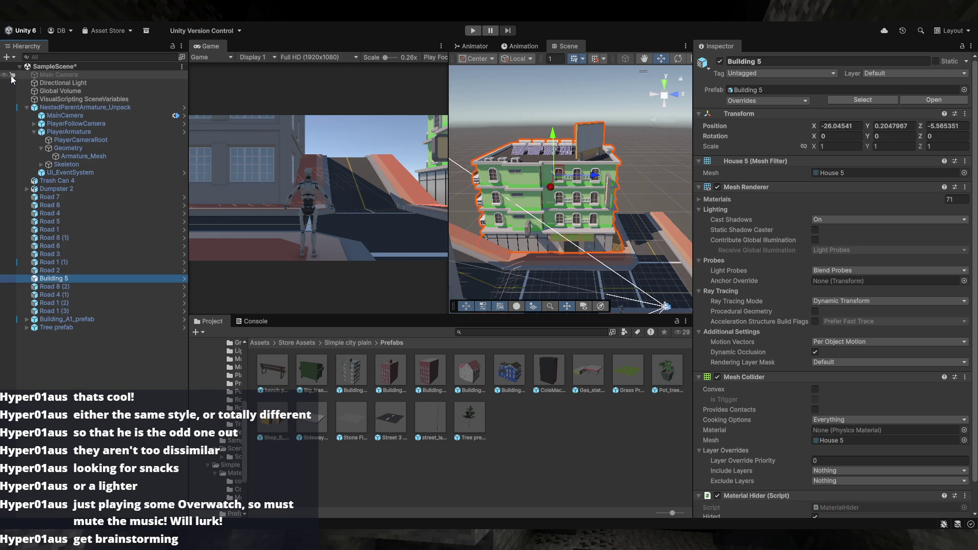
left_click(351, 341)
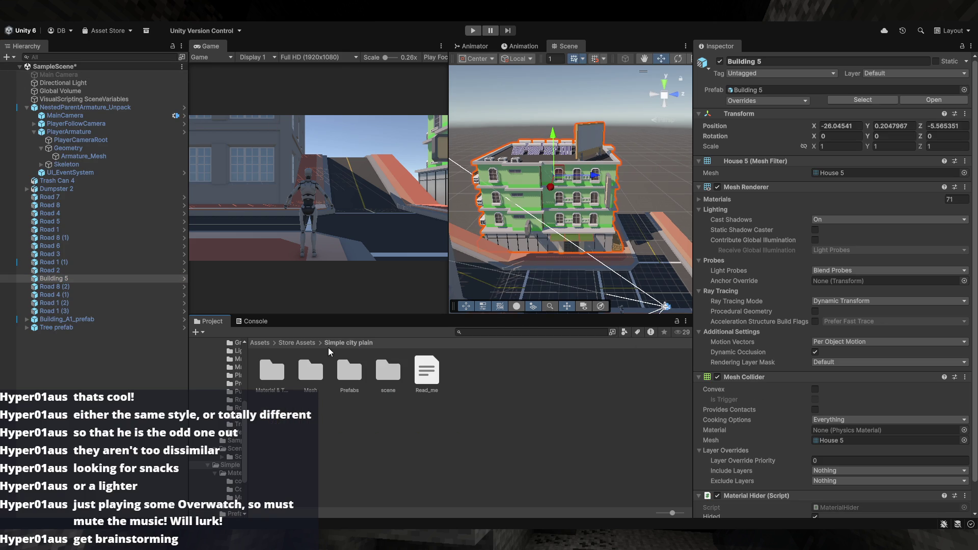
- Browse Store Assets > City 03 > Prefabs > Building and open the Building 5 prefab
left_click(302, 343)
double_click(270, 371)
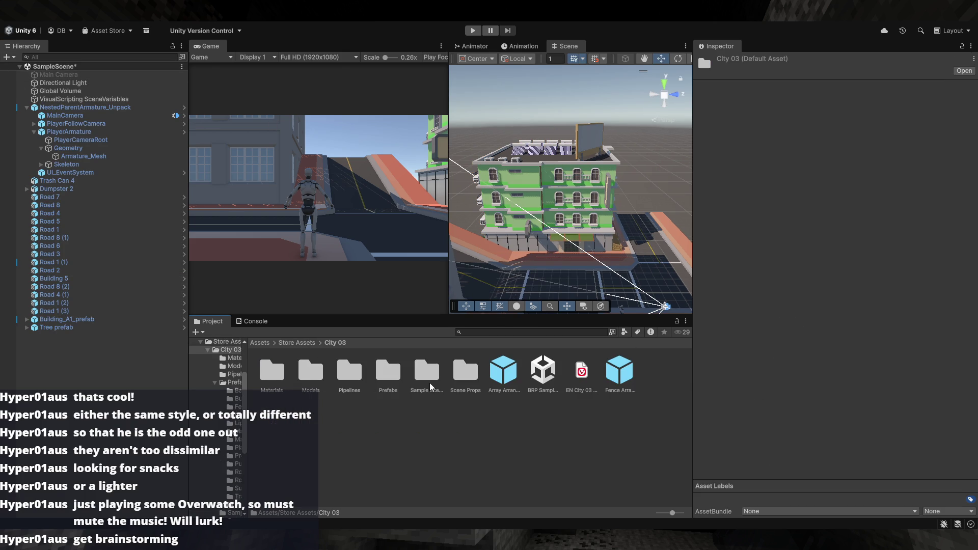
double_click(398, 367)
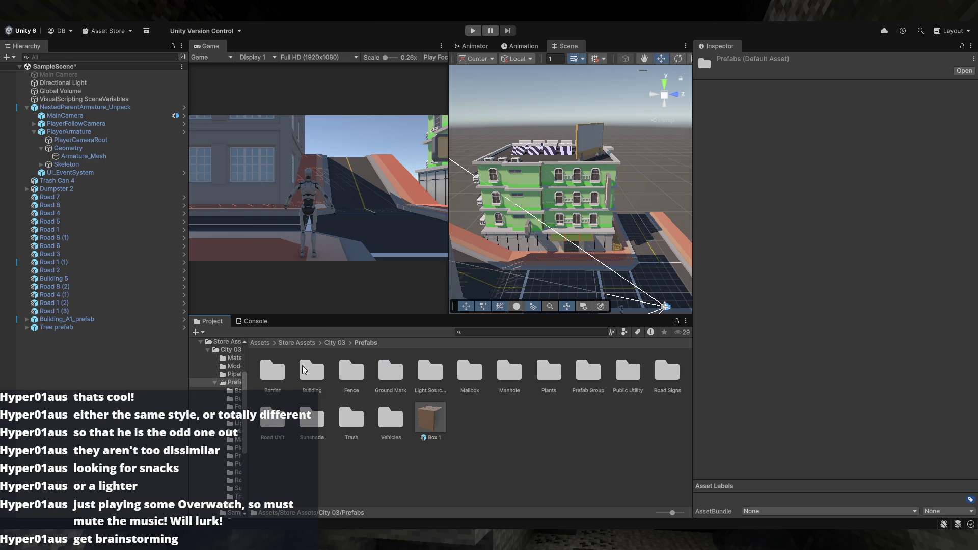
double_click(313, 375)
double_click(436, 375)
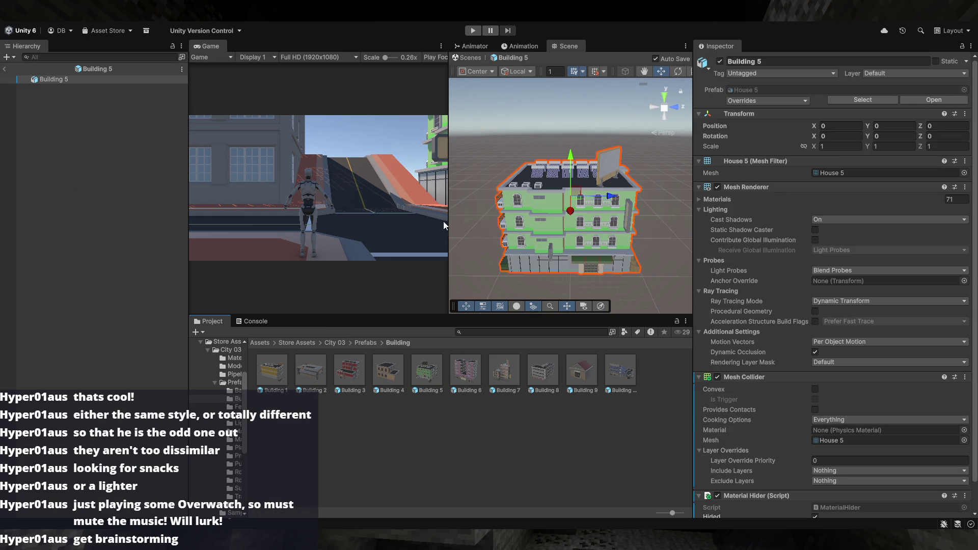
- Swap Building 5's Mesh Collider for a Box Collider and start editing its bounds
scroll(754, 366, "down", 2)
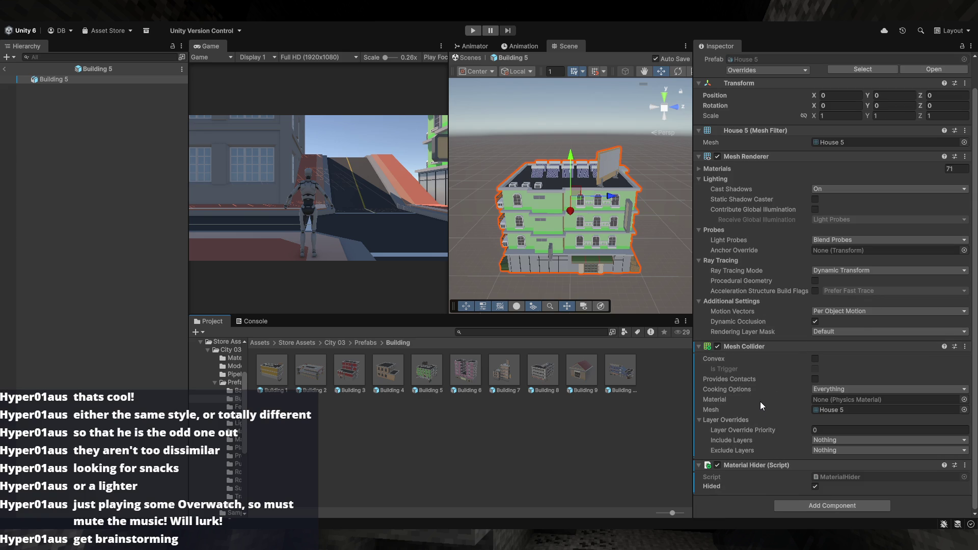
scroll(760, 401, "up", 2)
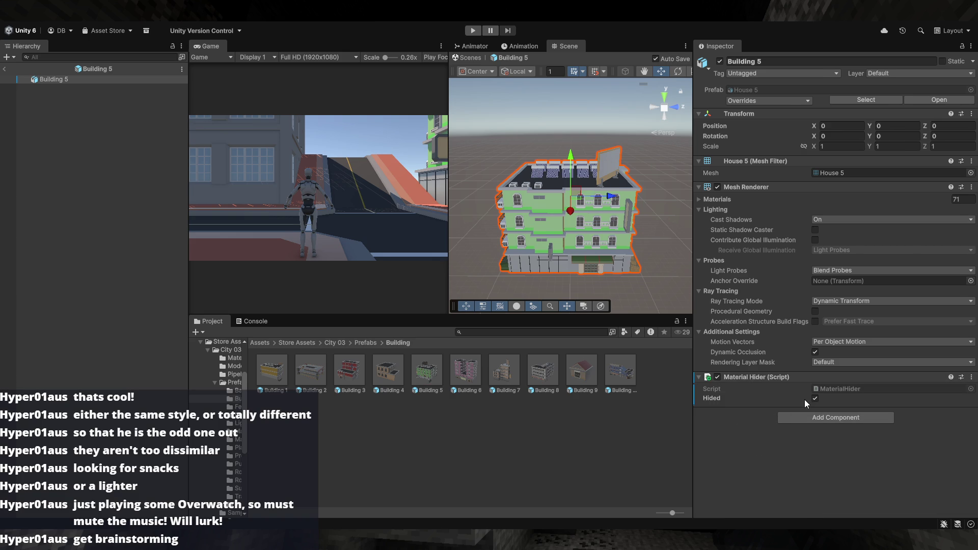
scroll(551, 247, "up", 5)
left_click_drag(551, 246, 576, 230)
scroll(602, 70, "down", 3)
left_click(668, 71)
- Drag the collider handles to fit the building at about 17.48 × 16.63 × 17.60
left_click_drag(633, 142, 561, 184)
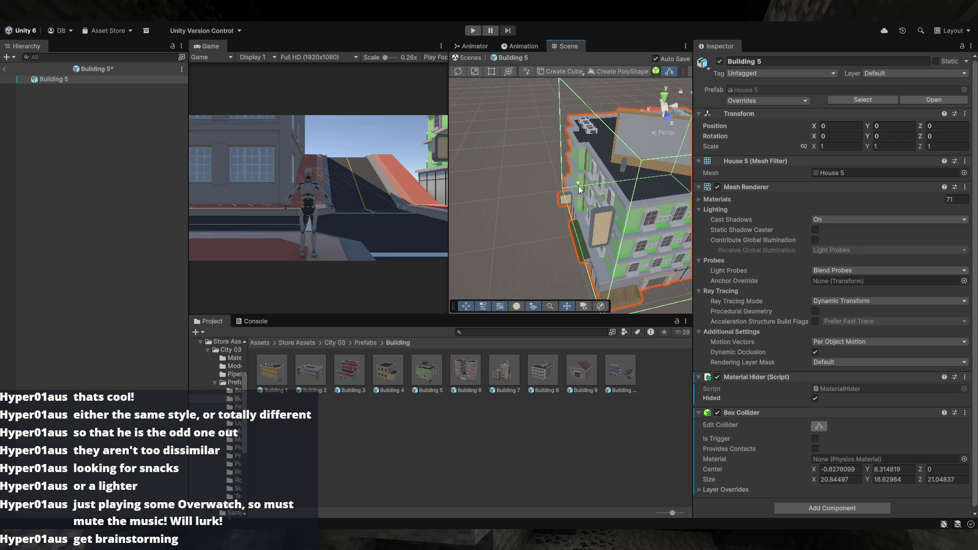
mouse_move(579, 190)
left_mouse_down()
mouse_move(558, 244)
mouse_move(554, 225)
mouse_move(581, 169)
mouse_move(585, 193)
mouse_move(635, 170)
mouse_move(577, 184)
mouse_move(578, 199)
mouse_move(564, 158)
mouse_move(568, 191)
mouse_move(642, 162)
mouse_move(816, 165)
mouse_move(716, 176)
mouse_move(600, 160)
mouse_move(613, 164)
mouse_move(608, 201)
left_mouse_up()
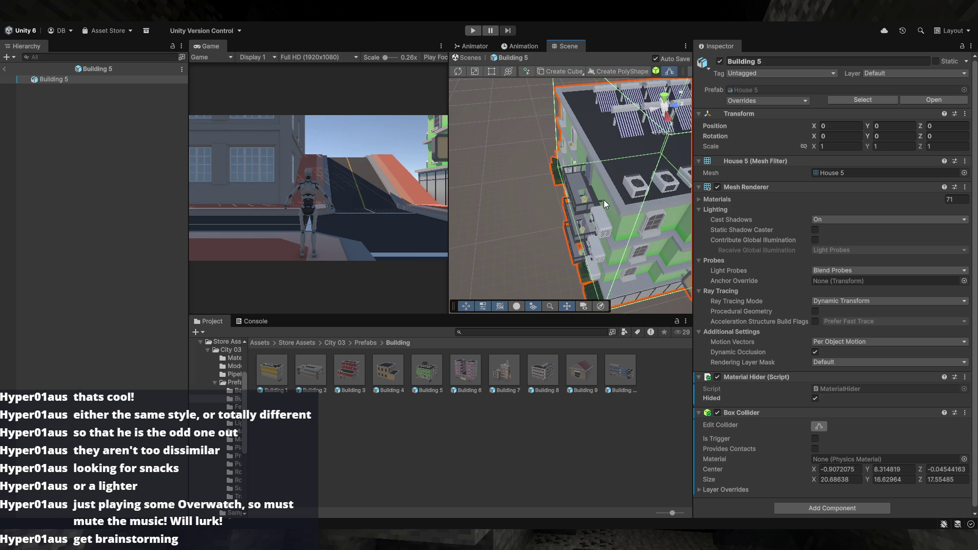
mouse_move(577, 168)
left_mouse_down()
mouse_move(782, 179)
mouse_move(946, 172)
mouse_move(795, 180)
mouse_move(797, 155)
mouse_move(687, 173)
mouse_move(738, 177)
mouse_move(632, 180)
left_mouse_up()
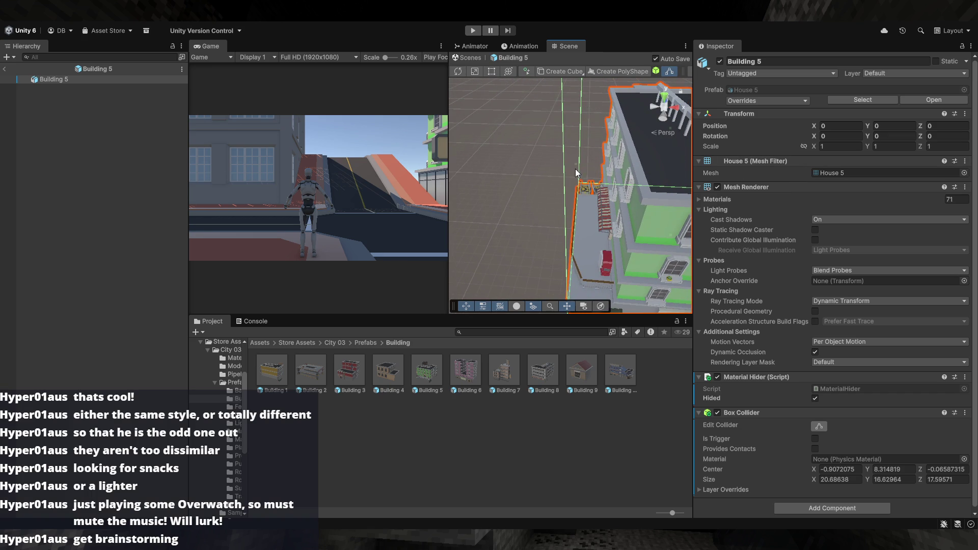
mouse_move(604, 170)
left_mouse_down()
mouse_move(663, 154)
mouse_move(676, 130)
mouse_move(610, 170)
mouse_move(700, 157)
mouse_move(616, 158)
mouse_move(650, 155)
mouse_move(577, 139)
mouse_move(725, 201)
mouse_move(655, 231)
mouse_move(781, 237)
mouse_move(664, 225)
mouse_move(784, 228)
mouse_move(697, 200)
mouse_move(628, 205)
mouse_move(591, 178)
mouse_move(571, 191)
mouse_move(528, 174)
left_mouse_up()
left_click(576, 139)
left_click(570, 190)
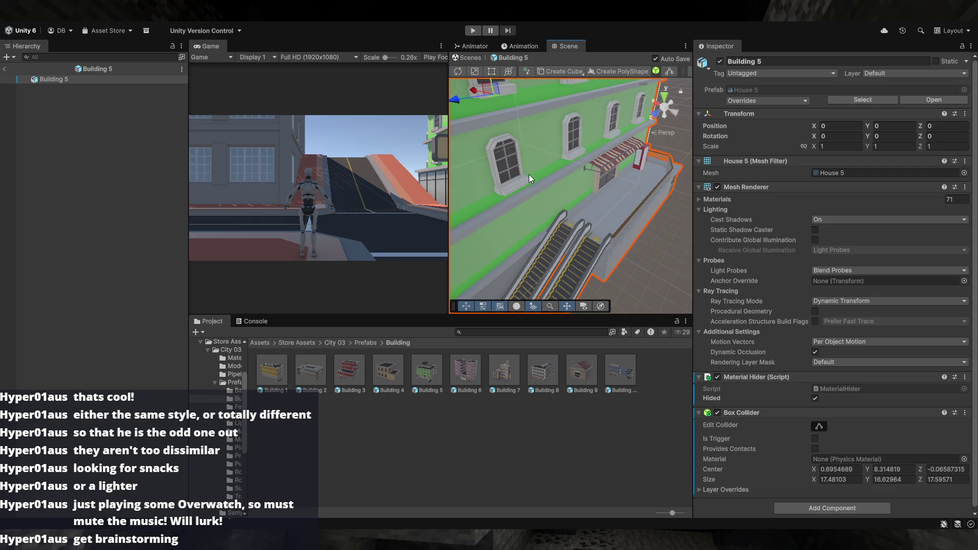
mouse_move(606, 224)
left_mouse_down()
mouse_move(690, 233)
mouse_move(630, 262)
mouse_move(665, 249)
mouse_move(775, 258)
mouse_move(837, 276)
mouse_move(11, 285)
mouse_move(210, 287)
mouse_move(193, 285)
mouse_move(203, 296)
mouse_move(176, 304)
mouse_move(365, 286)
mouse_move(673, 297)
mouse_move(691, 279)
mouse_move(672, 285)
mouse_move(649, 263)
left_mouse_up()
mouse_move(587, 261)
left_mouse_down()
mouse_move(525, 248)
mouse_move(543, 238)
left_mouse_up()
- Add an empty child object named 'Collisions' inside Building 5, then reselect Building 5
left_click(107, 121)
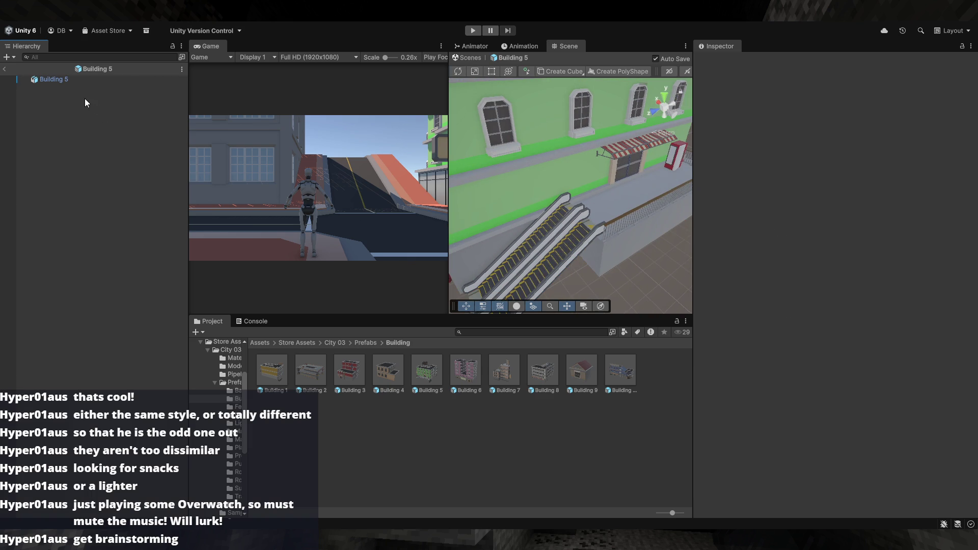
key("ctrl+shift+n")
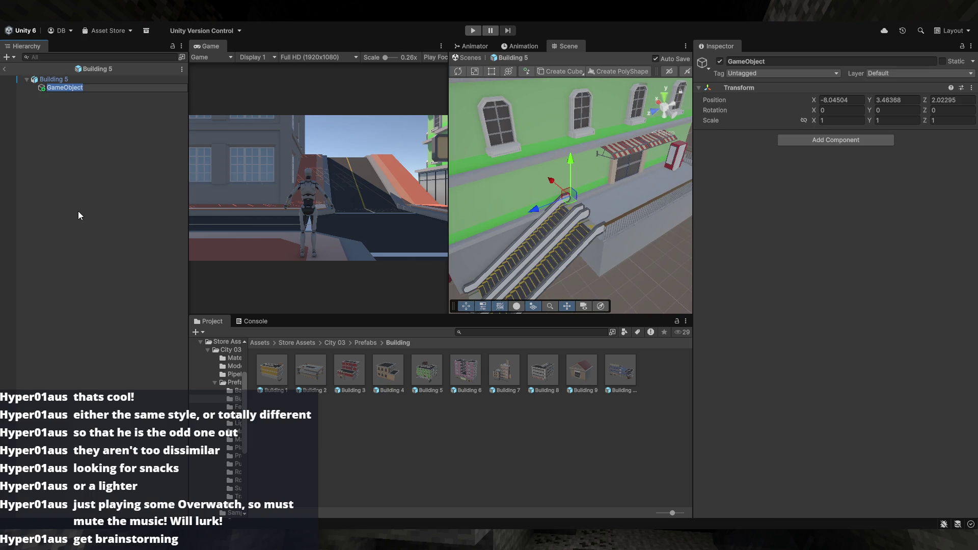
type("Collisi")
type("ons")
key("Return")
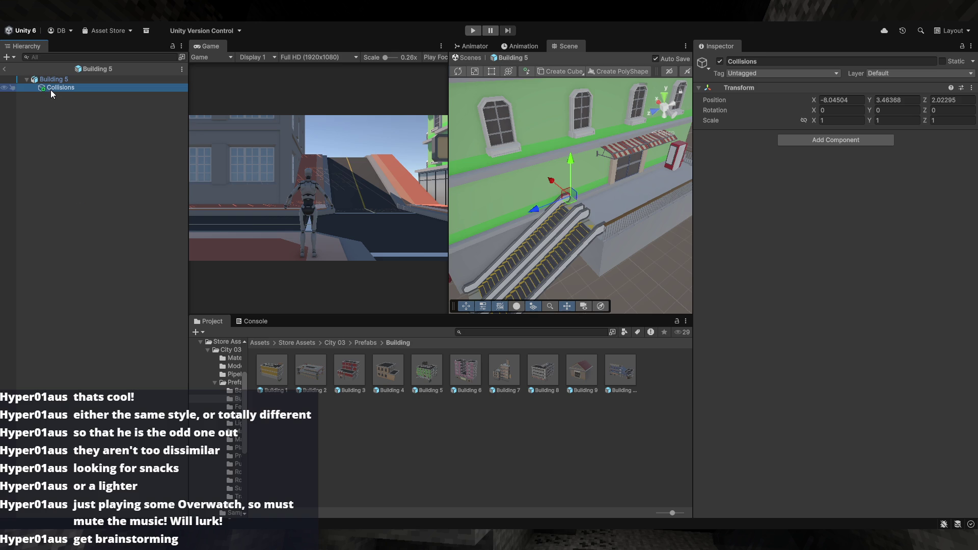
left_click(35, 126)
left_click(82, 90)
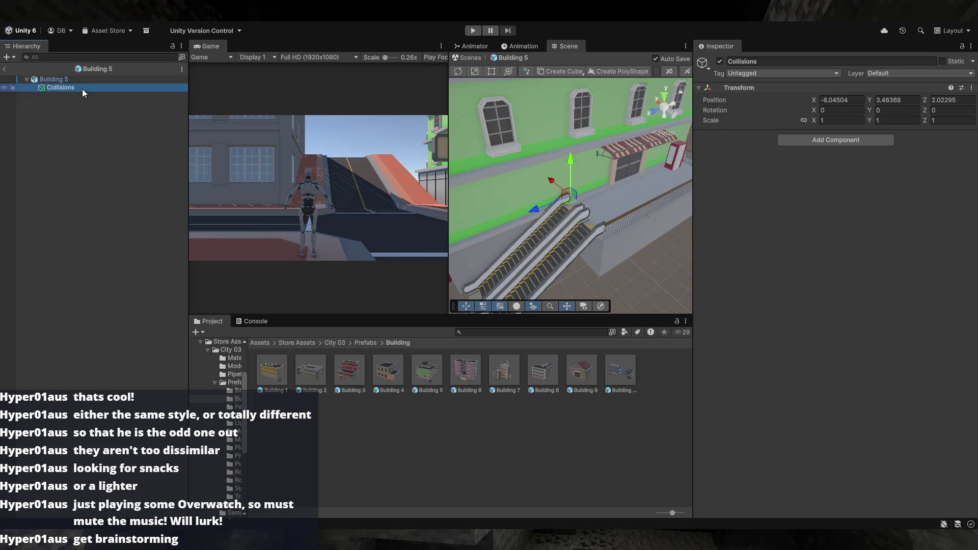
double_click(44, 80)
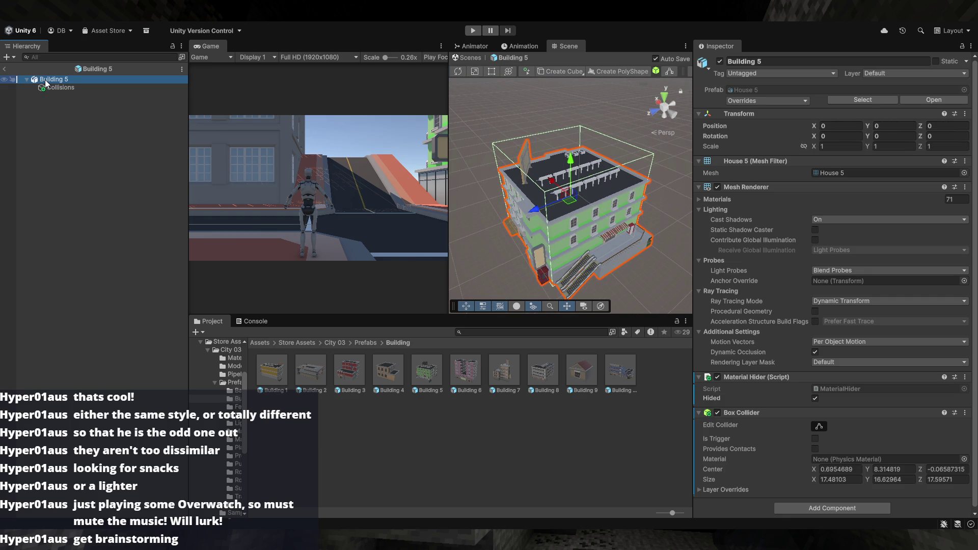
- Go up from Prefabs to City 03 and open its Models folder
left_click(382, 433)
left_click(365, 343)
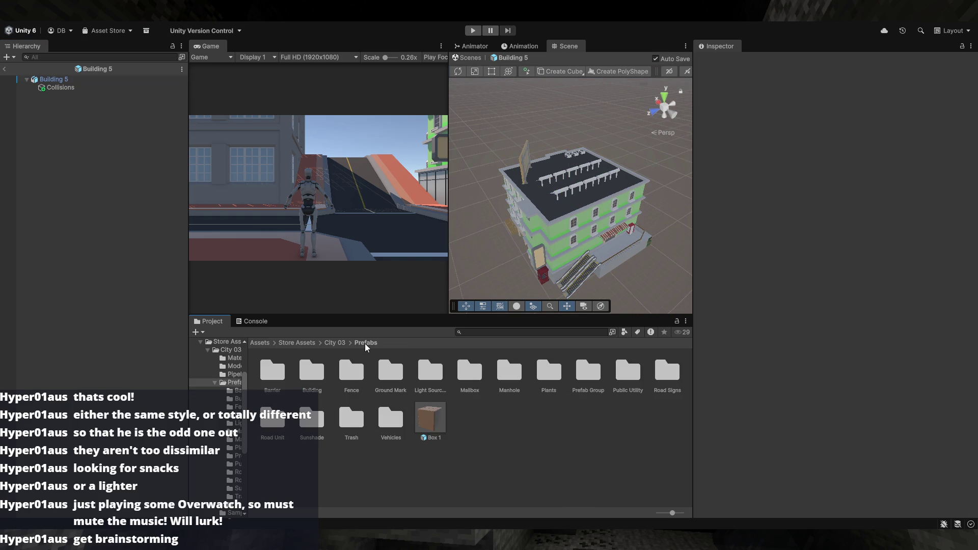
left_click(335, 341)
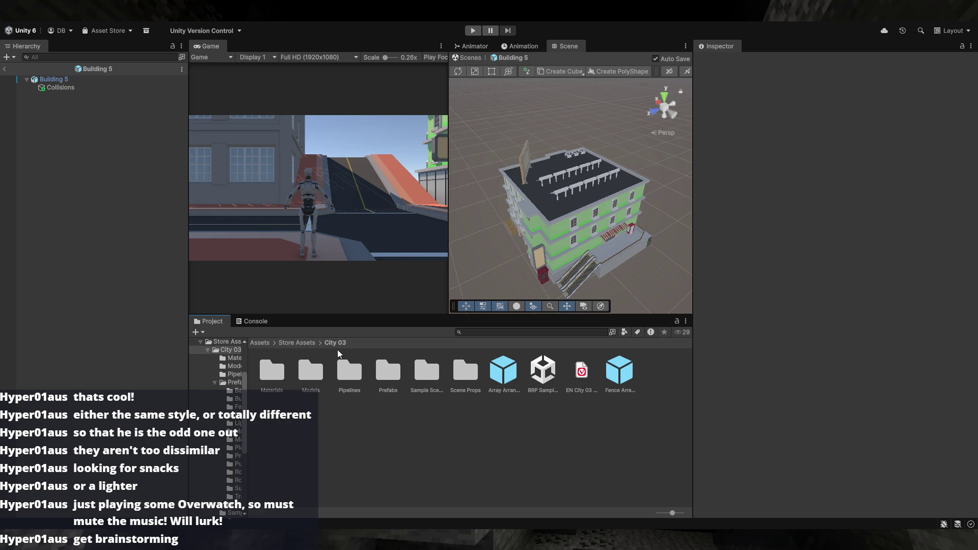
double_click(311, 376)
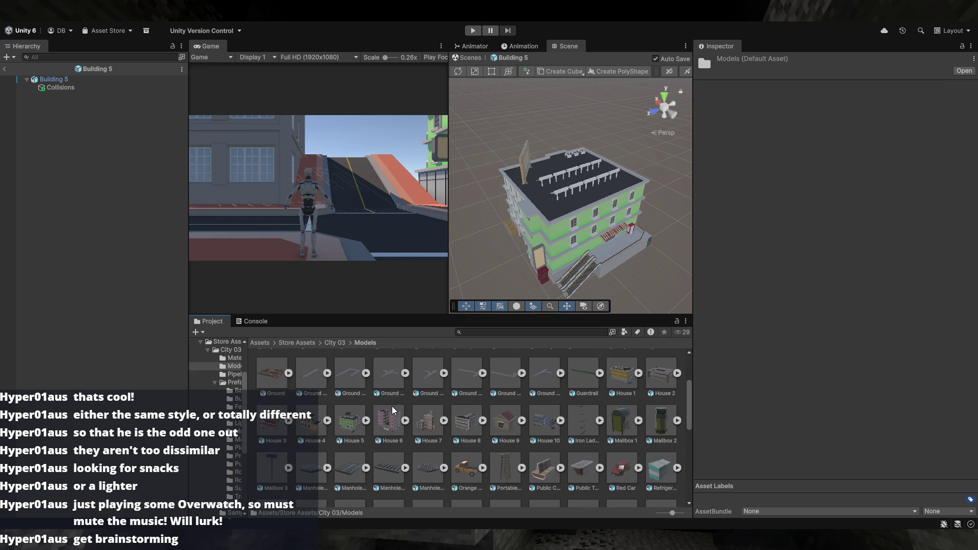
scroll(393, 408, "down", 10)
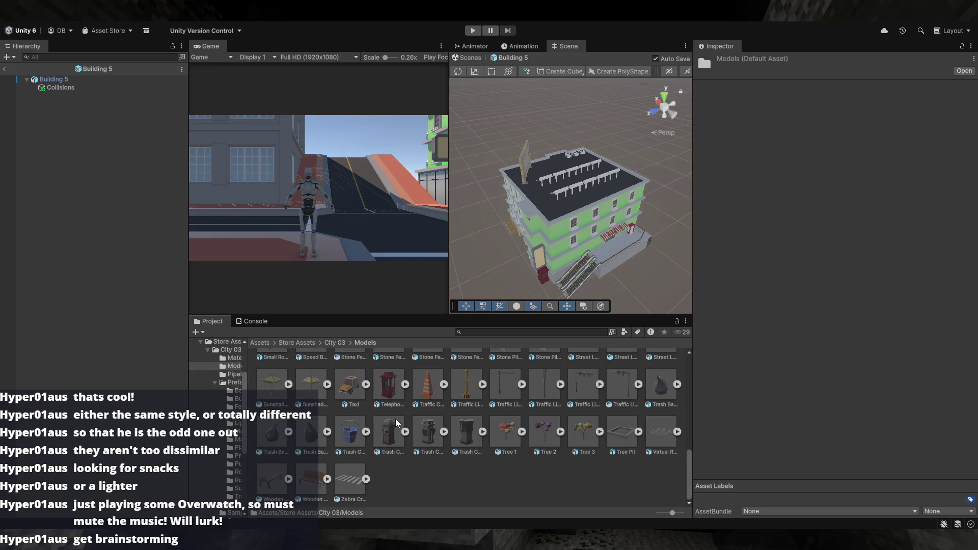
scroll(398, 423, "up", 5)
- Expand the House 5 model and pick out its bright green material
left_click(351, 456)
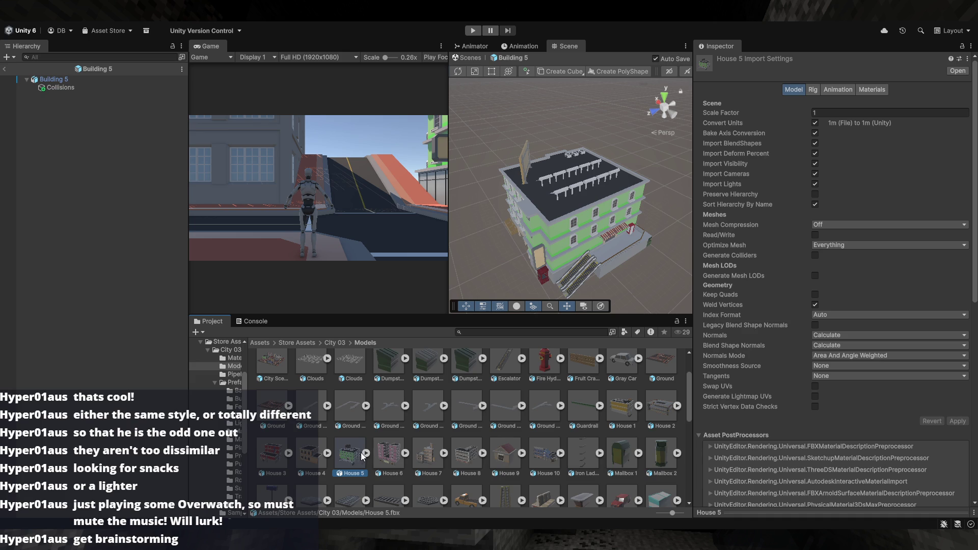
left_click(366, 453)
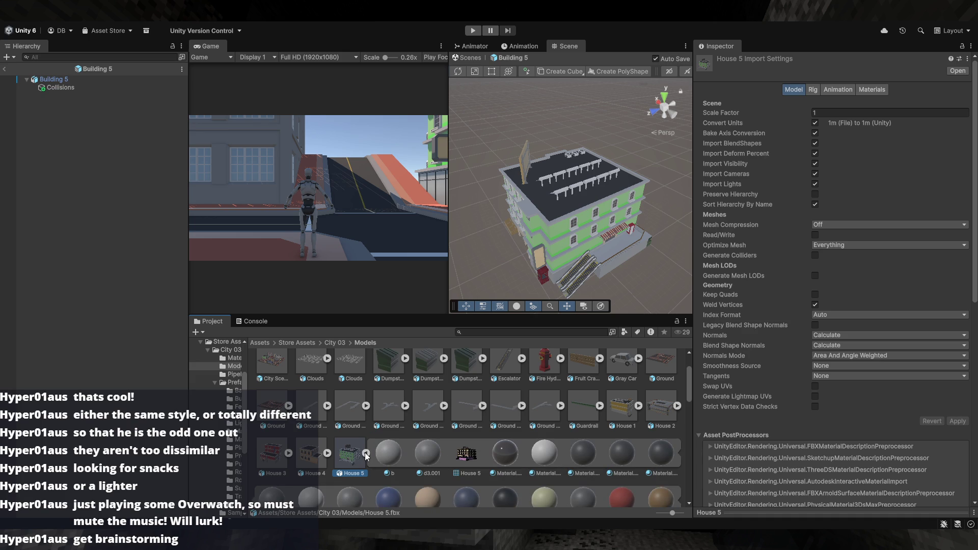
scroll(364, 452, "down", 10)
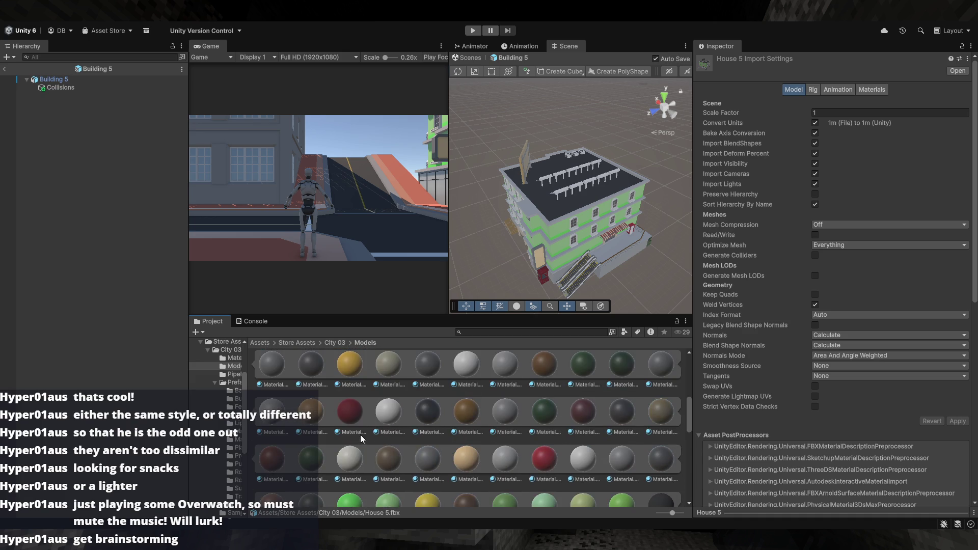
scroll(360, 435, "down", 3)
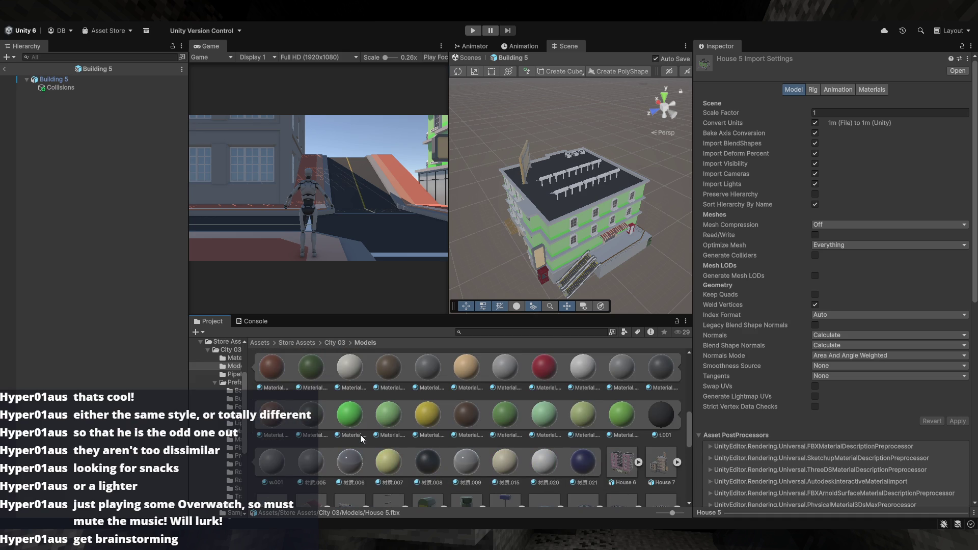
left_click(372, 410)
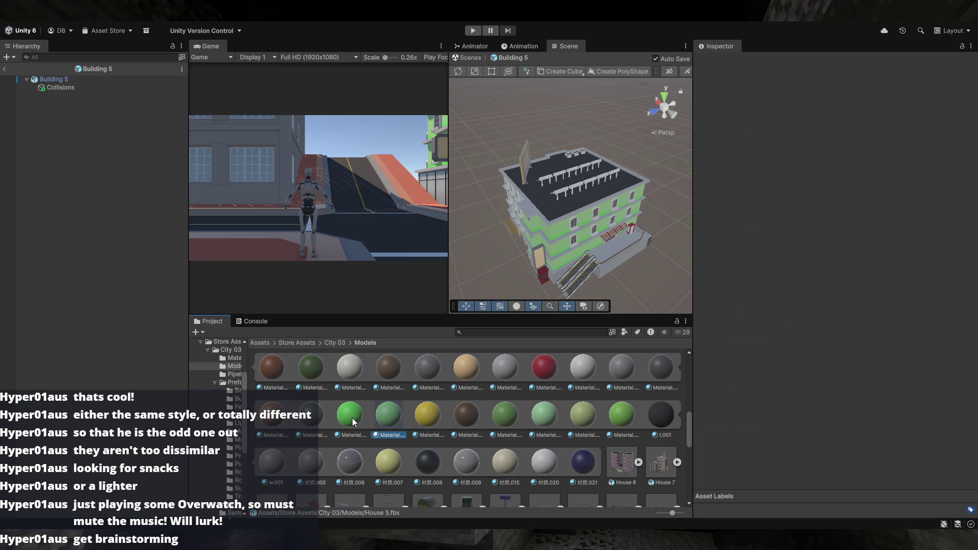
left_click(352, 417)
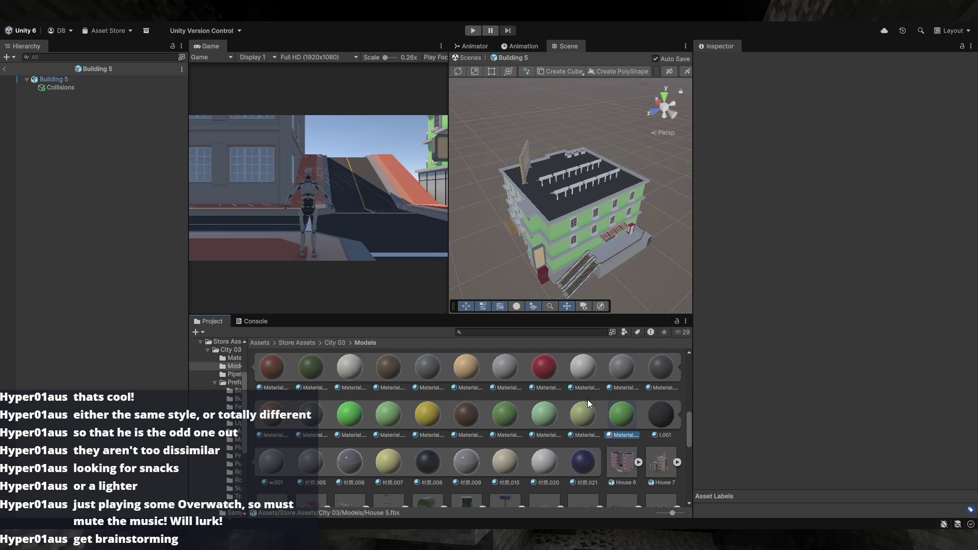
scroll(480, 404, "up", 2)
- Try dark, red and pale olive materials on Building 5's walls
mouse_move(549, 289)
left_mouse_down()
mouse_move(579, 230)
mouse_move(672, 196)
left_mouse_up()
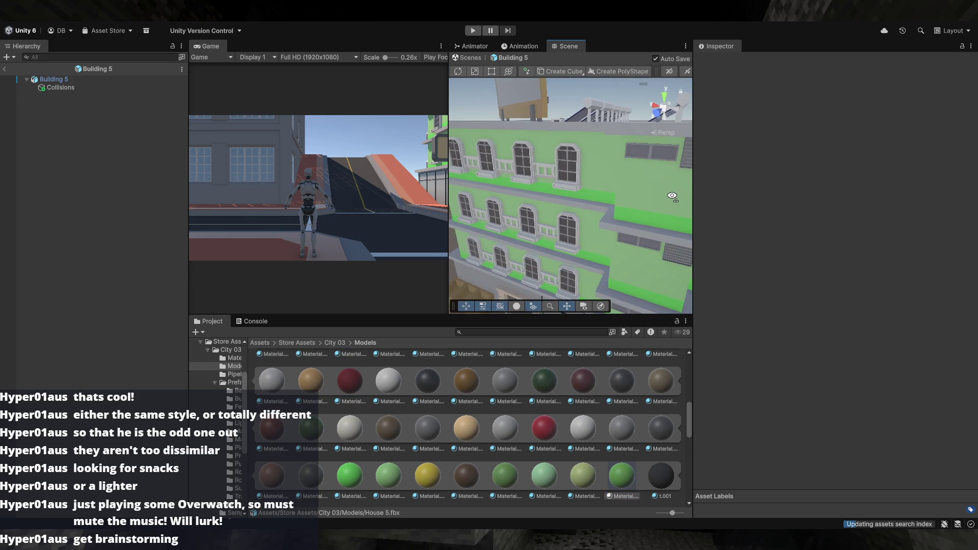
left_click_drag(435, 377, 661, 188)
mouse_move(661, 188)
left_mouse_down()
mouse_move(673, 255)
mouse_move(768, 249)
mouse_move(771, 294)
left_mouse_up()
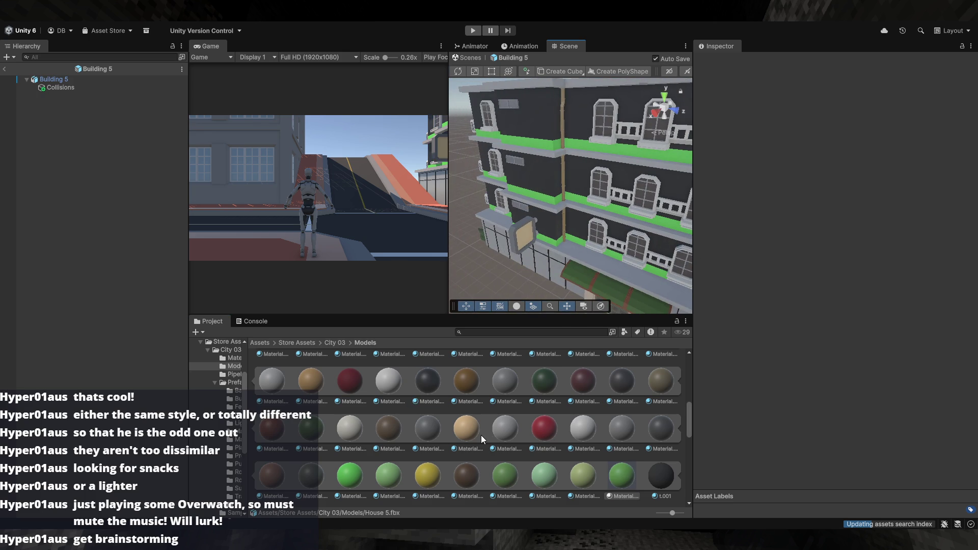
left_click_drag(537, 240, 564, 289)
left_click_drag(432, 321, 542, 232)
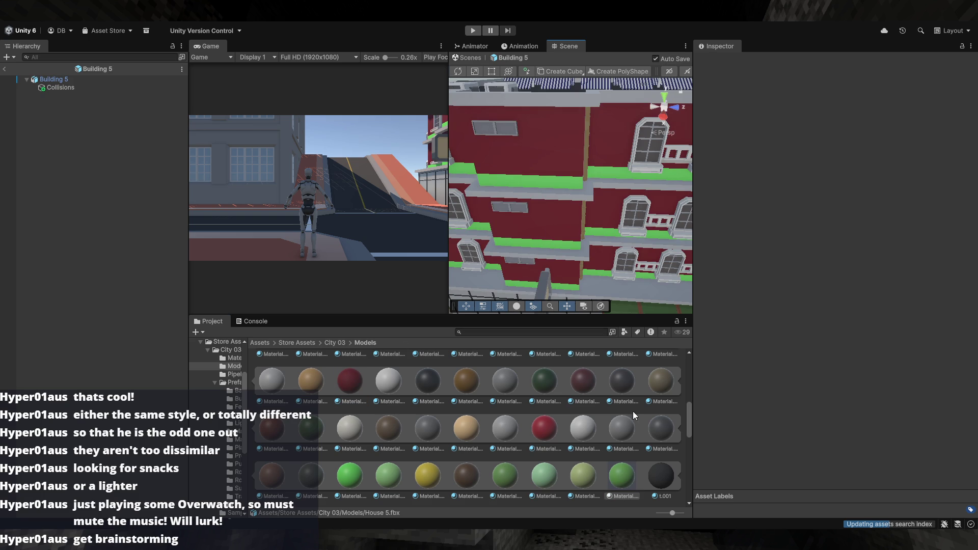
mouse_move(588, 463)
left_mouse_down()
mouse_move(577, 452)
mouse_move(566, 225)
left_mouse_up()
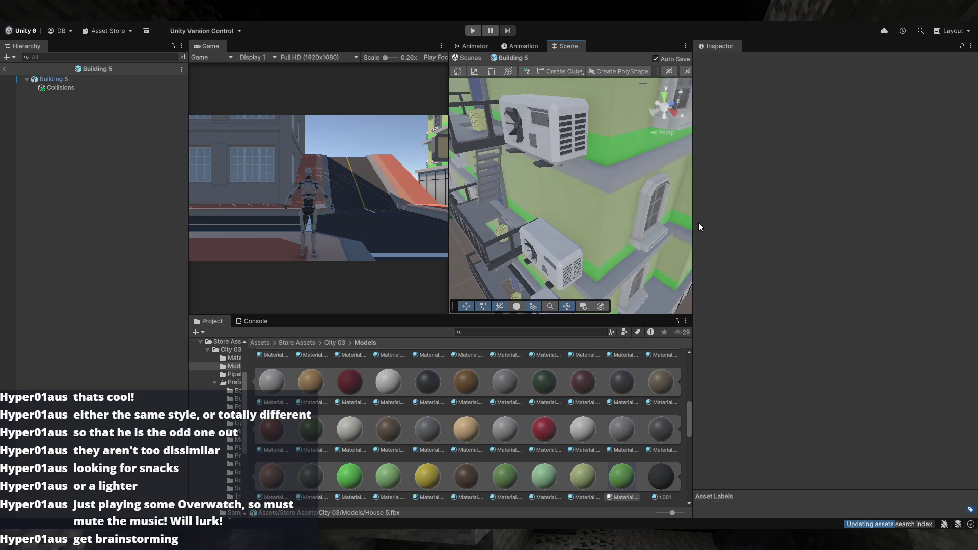
- Paint the building's green walls beige and turn the facade walls grey
mouse_move(613, 274)
left_mouse_down()
mouse_move(654, 257)
mouse_move(561, 286)
left_mouse_up()
scroll(467, 420, "up", 2)
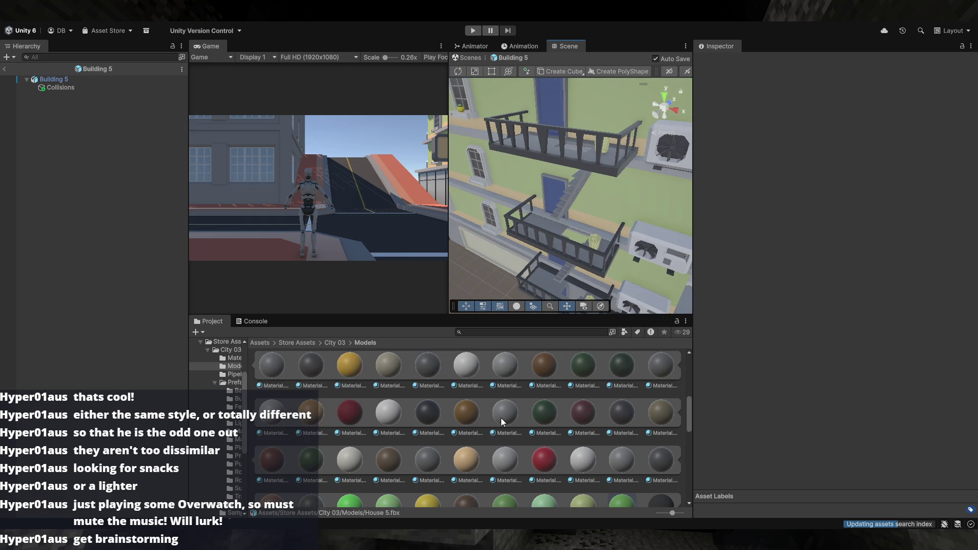
scroll(317, 452, "up", 1)
mouse_move(317, 453)
left_mouse_down()
mouse_move(630, 261)
mouse_move(612, 230)
left_mouse_up()
key("f")
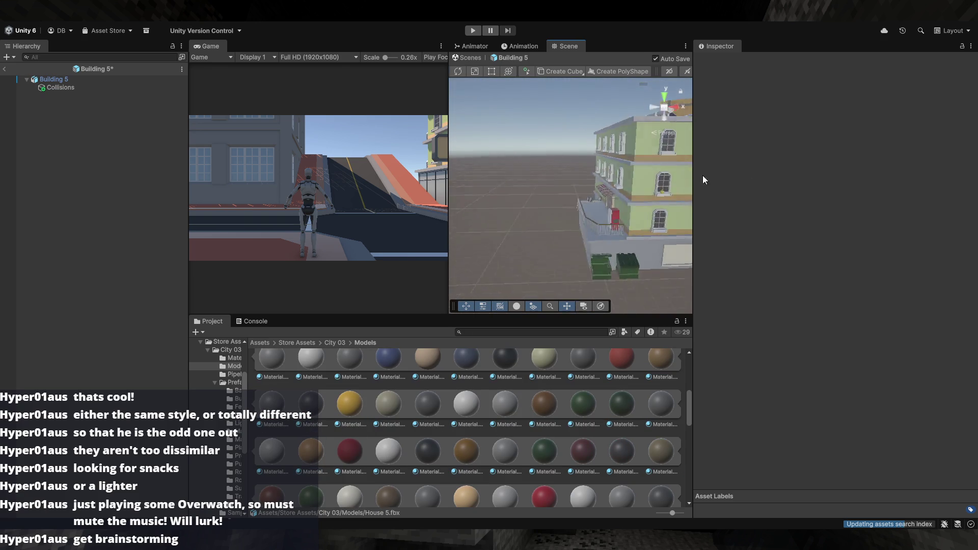
mouse_move(698, 210)
left_mouse_down()
mouse_move(922, 211)
mouse_move(928, 282)
mouse_move(49, 289)
mouse_move(238, 256)
mouse_move(236, 276)
left_mouse_up()
scroll(459, 421, "up", 1)
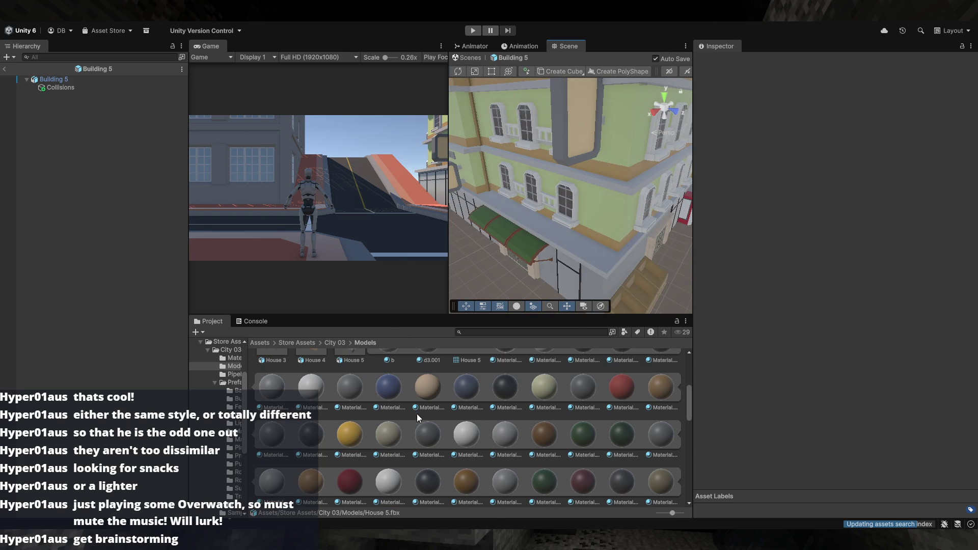
left_click_drag(503, 318, 616, 213)
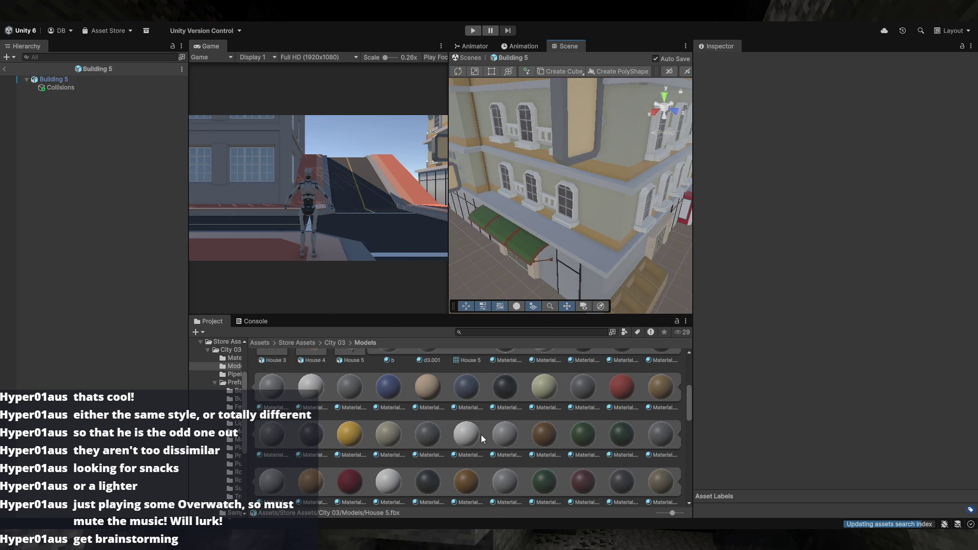
left_click_drag(507, 431, 614, 243)
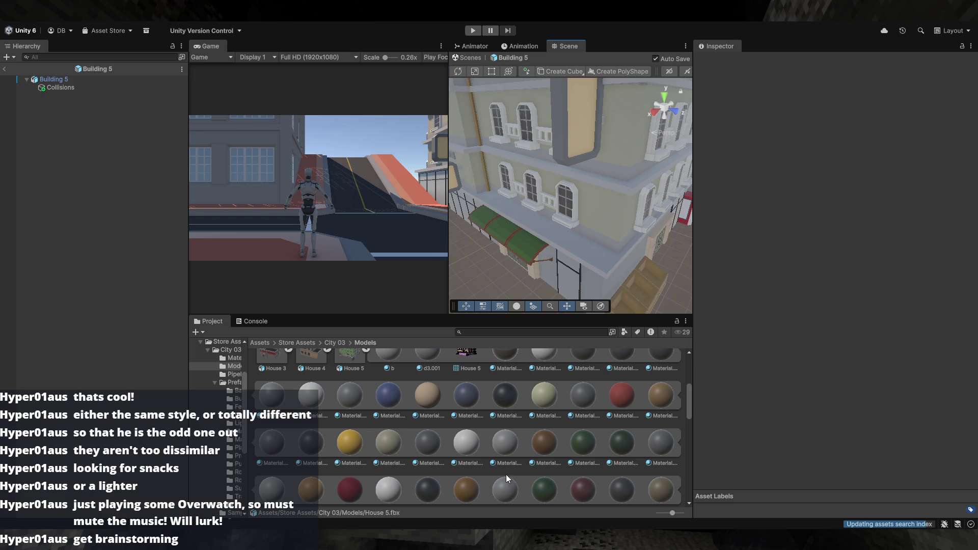
left_click_drag(503, 481, 583, 337)
mouse_move(615, 241)
left_mouse_down()
mouse_move(621, 182)
mouse_move(707, 234)
mouse_move(734, 220)
mouse_move(510, 432)
mouse_move(573, 245)
left_mouse_up()
- Grey the remaining wall and make the red kiosk dark blue with 材质.021
scroll(510, 432, "up", 1)
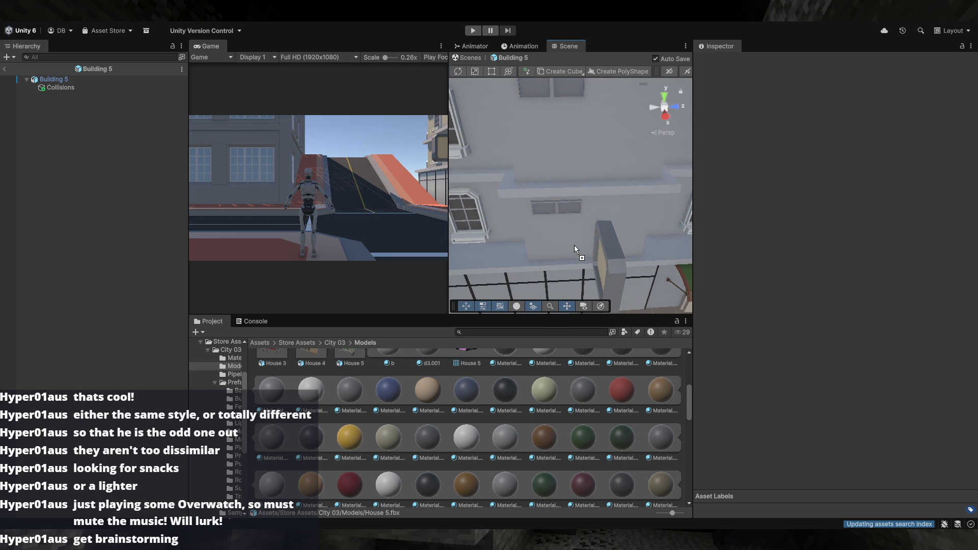
scroll(520, 472, "down", 1)
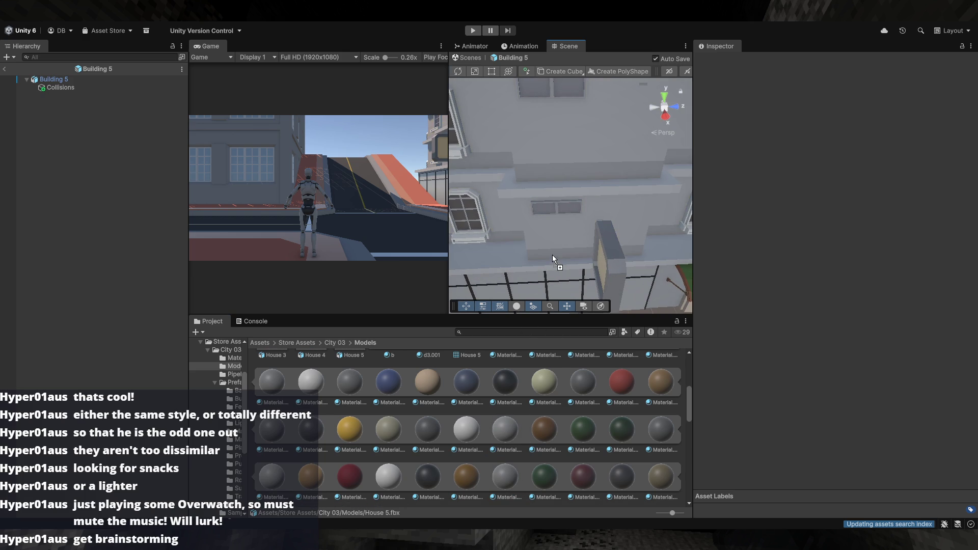
mouse_move(552, 254)
left_mouse_down()
mouse_move(510, 190)
mouse_move(555, 247)
mouse_move(685, 233)
mouse_move(929, 237)
mouse_move(32, 238)
mouse_move(893, 238)
mouse_move(441, 237)
left_mouse_up()
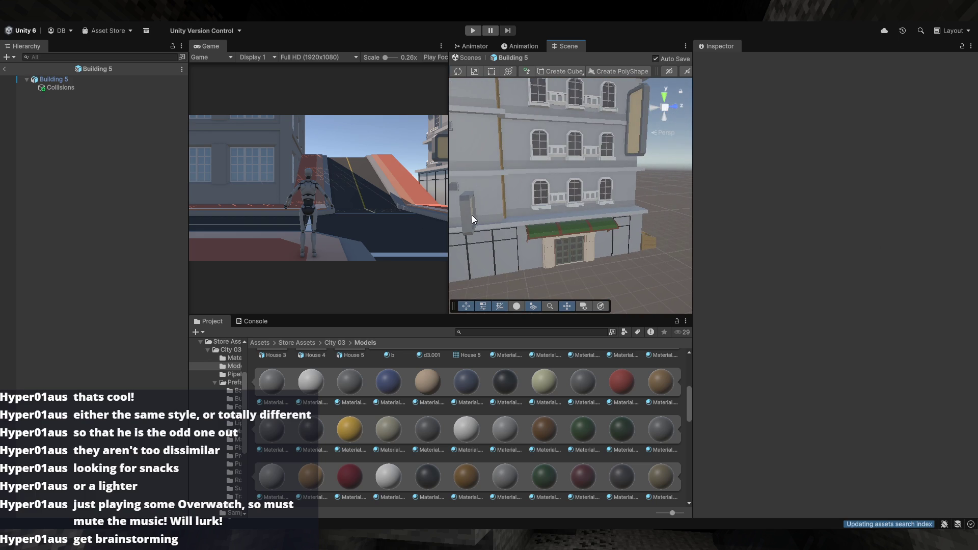
mouse_move(583, 181)
left_mouse_down()
mouse_move(393, 237)
mouse_move(257, 235)
mouse_move(197, 316)
mouse_move(536, 274)
left_mouse_up()
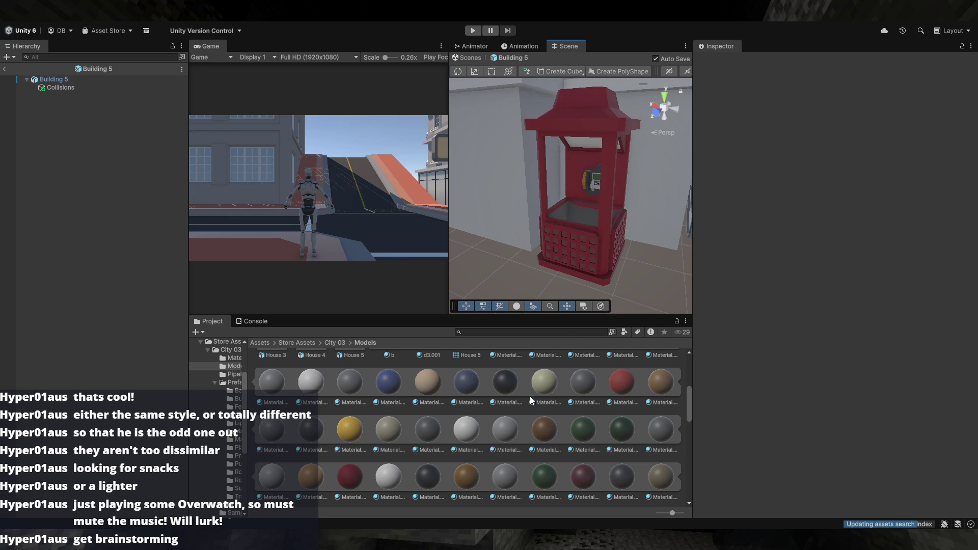
mouse_move(467, 388)
left_mouse_down()
mouse_move(591, 242)
mouse_move(651, 221)
mouse_move(632, 289)
left_mouse_up()
mouse_move(389, 391)
left_mouse_down()
mouse_move(564, 266)
mouse_move(534, 251)
mouse_move(527, 273)
mouse_move(571, 429)
left_mouse_up()
scroll(302, 468, "down", 10)
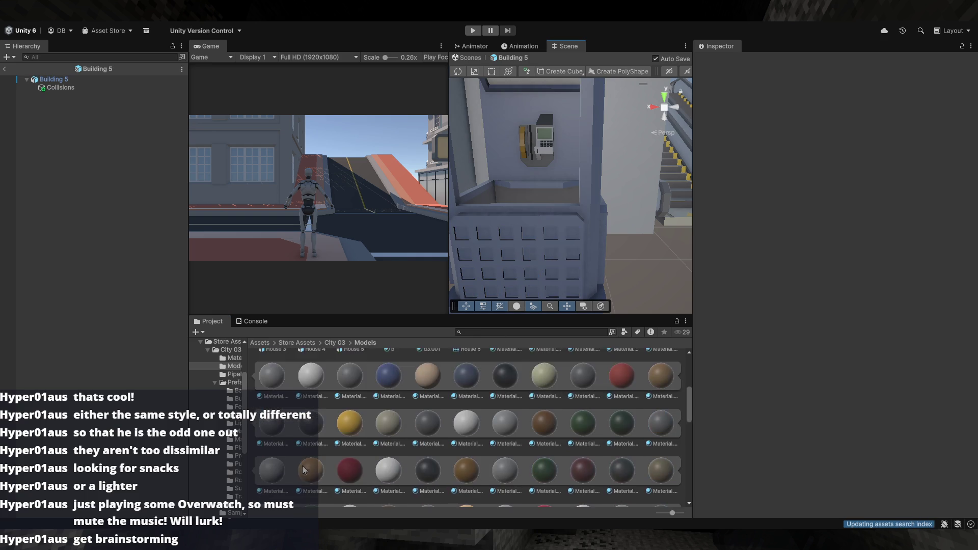
mouse_move(580, 463)
left_mouse_down()
mouse_move(553, 285)
mouse_move(560, 274)
mouse_move(472, 228)
mouse_move(509, 300)
mouse_move(560, 265)
mouse_move(703, 246)
mouse_move(418, 265)
mouse_move(738, 262)
mouse_move(935, 277)
mouse_move(100, 242)
mouse_move(85, 222)
mouse_move(198, 254)
mouse_move(194, 246)
mouse_move(242, 286)
mouse_move(117, 280)
mouse_move(199, 301)
mouse_move(307, 298)
mouse_move(356, 285)
mouse_move(483, 289)
mouse_move(481, 280)
mouse_move(580, 297)
mouse_move(575, 275)
mouse_move(519, 301)
left_mouse_up()
- Frame Building 5, exit Prefab Mode to SampleScene, and select Road 6
left_click(576, 273)
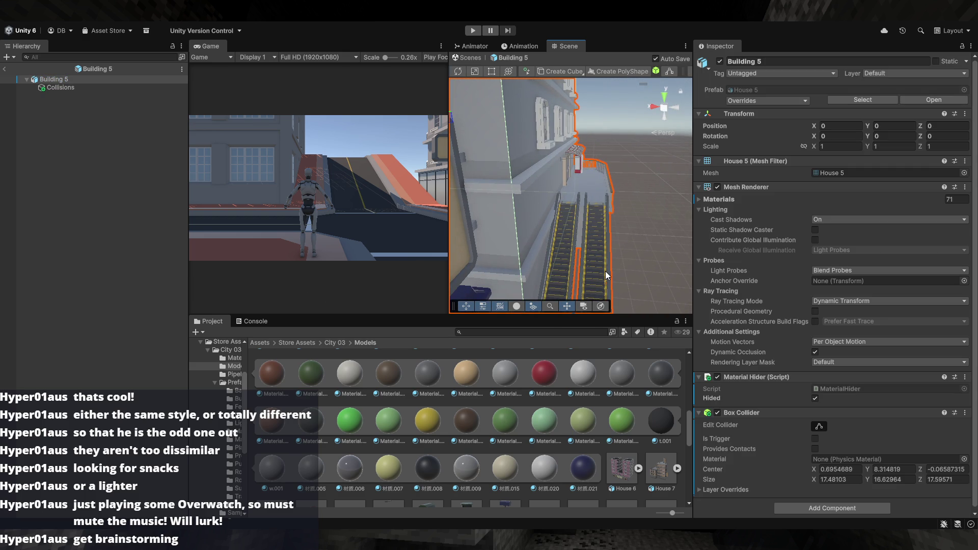
mouse_move(626, 263)
left_mouse_down()
mouse_move(593, 284)
mouse_move(636, 296)
mouse_move(479, 283)
mouse_move(536, 242)
mouse_move(512, 224)
left_mouse_up()
key("f")
left_click(629, 302)
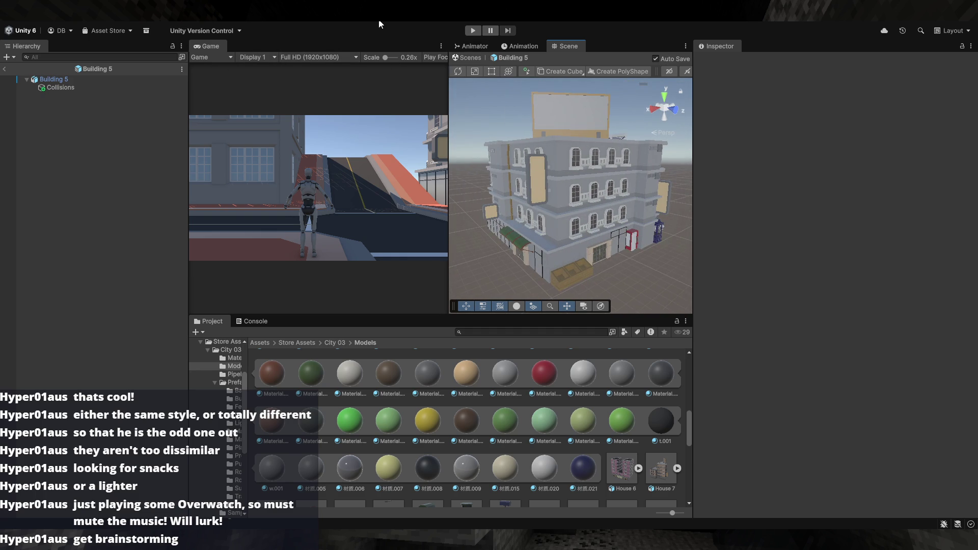
left_click(5, 70)
mouse_move(631, 246)
left_mouse_down()
mouse_move(414, 235)
mouse_move(570, 261)
mouse_move(501, 255)
mouse_move(444, 265)
mouse_move(536, 237)
mouse_move(601, 203)
left_mouse_up()
left_click(589, 212)
- Delete Road 6 and place Traffic Light 5 on the street corner at about X 8.28, Z -2.25
key("Delete")
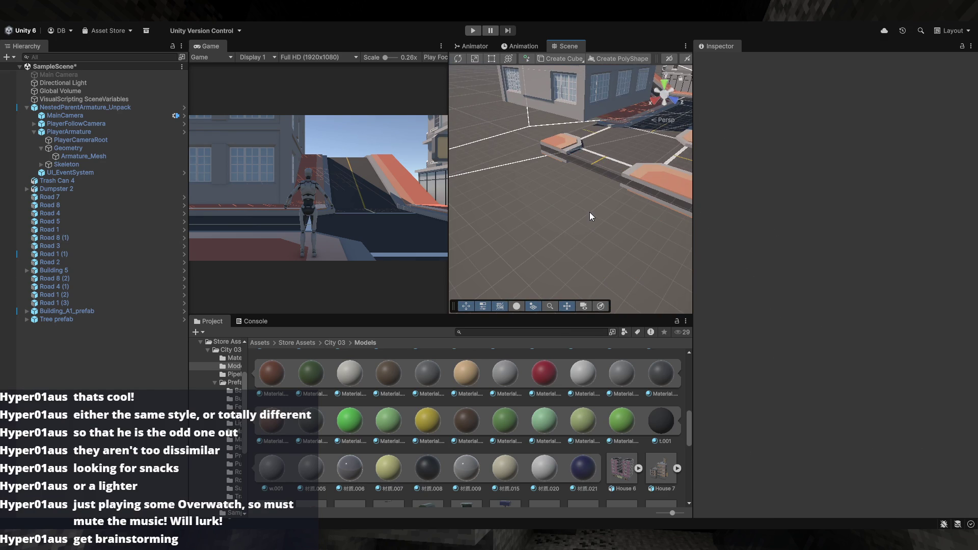
left_click_drag(561, 231, 752, 215)
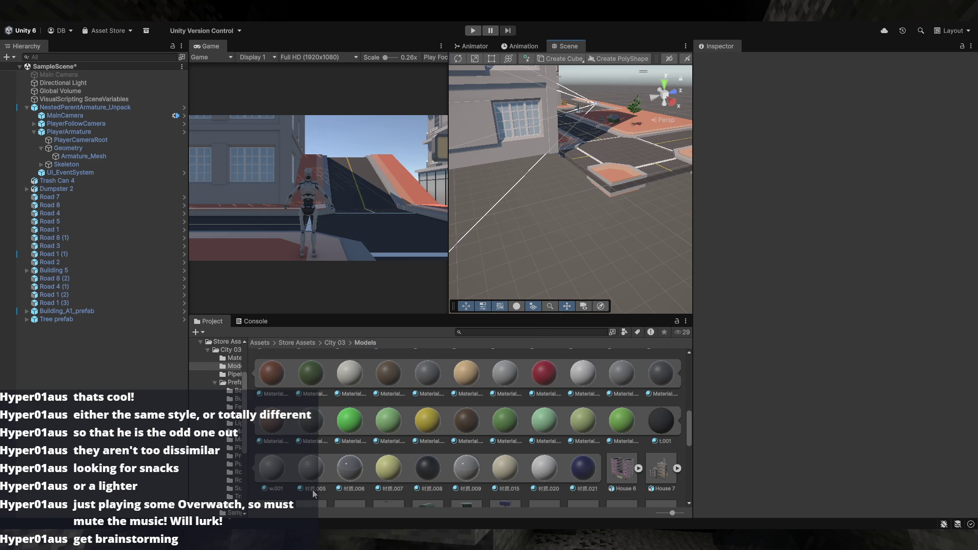
scroll(429, 447, "down", 10)
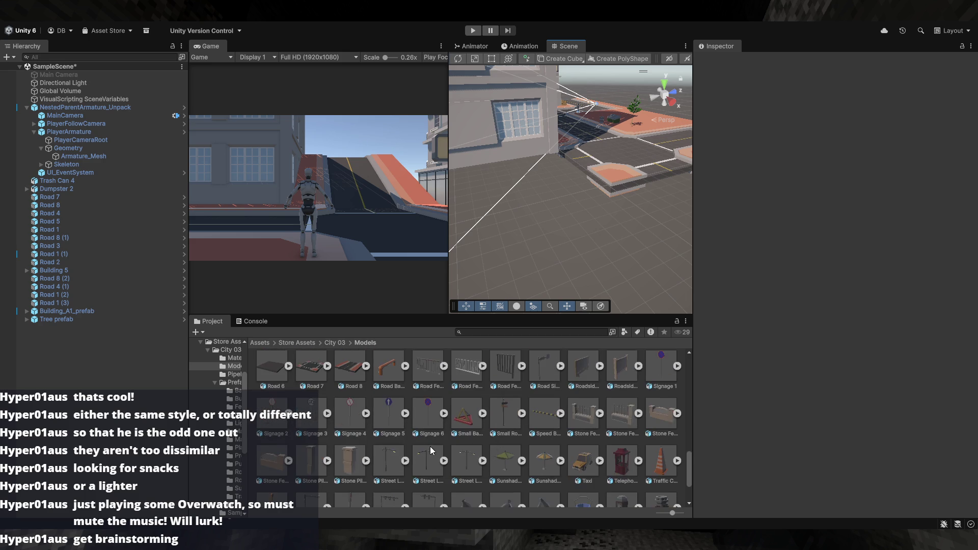
scroll(433, 444, "down", 3)
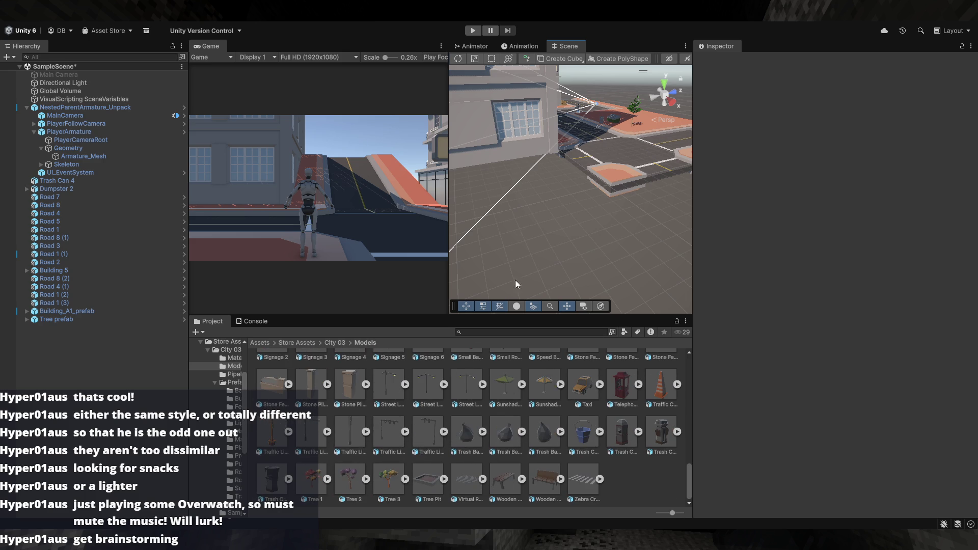
mouse_move(550, 262)
left_mouse_down()
mouse_move(482, 269)
mouse_move(544, 305)
left_mouse_up()
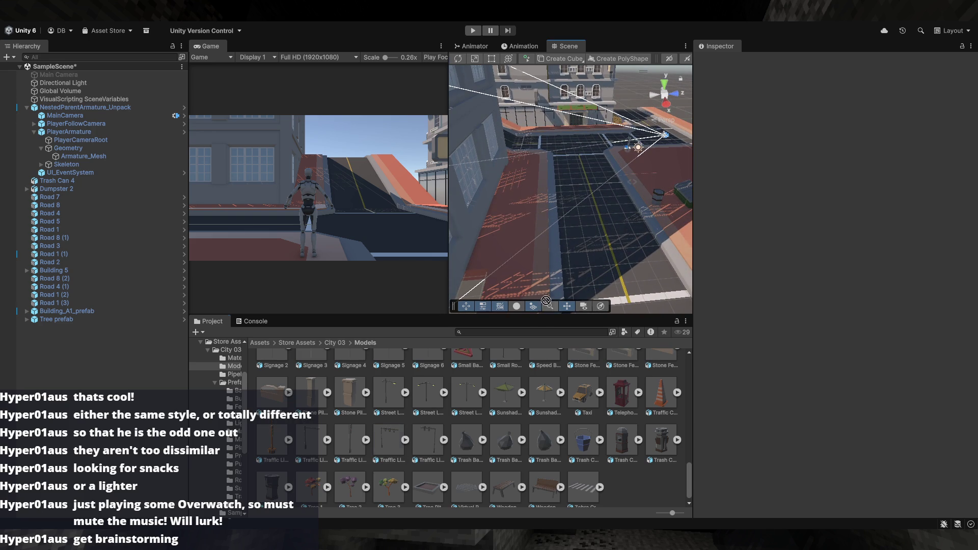
left_click_drag(635, 262, 646, 268)
key("f")
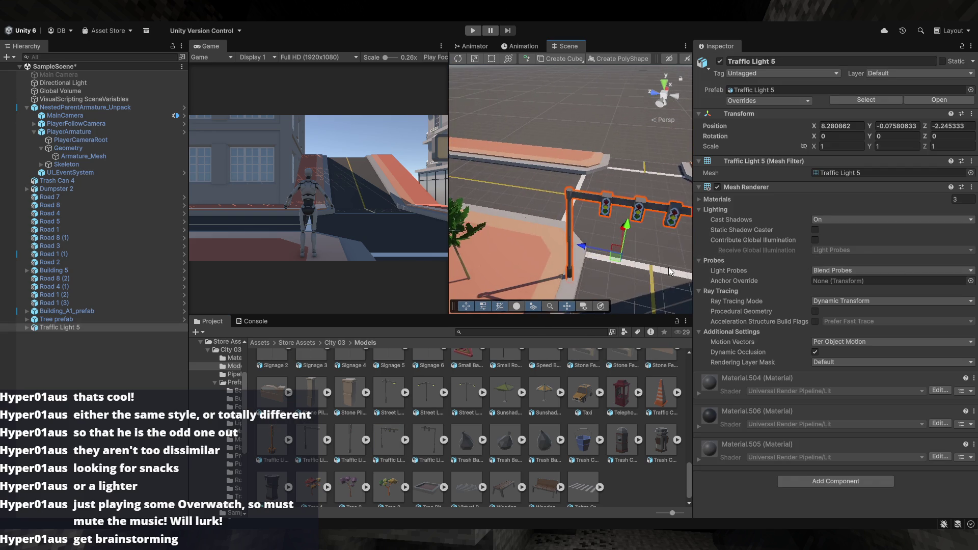
- Remove Traffic Light 5, then place, inspect and delete a trial Traffic Light 6
key("ctrl+z")
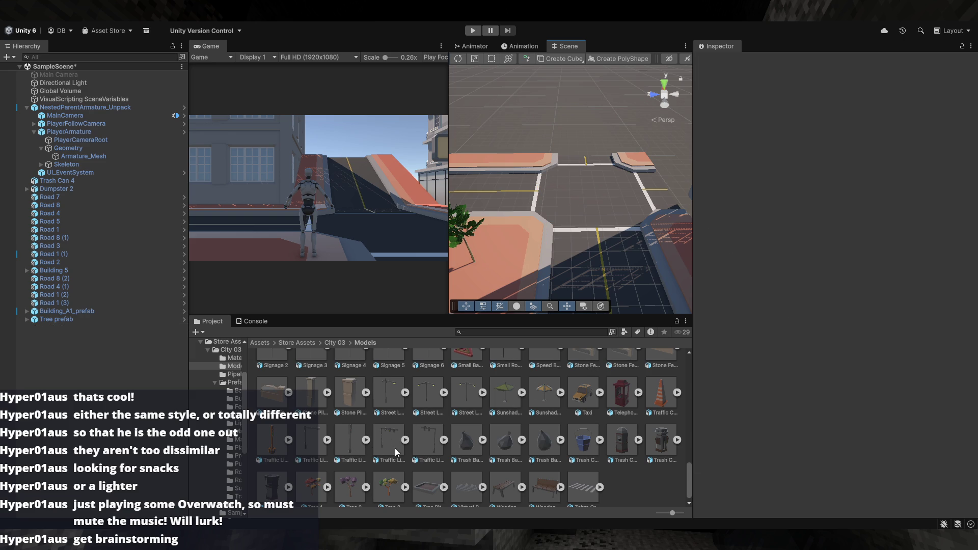
left_click_drag(422, 451, 594, 287)
left_click_drag(650, 259, 640, 263)
key("f")
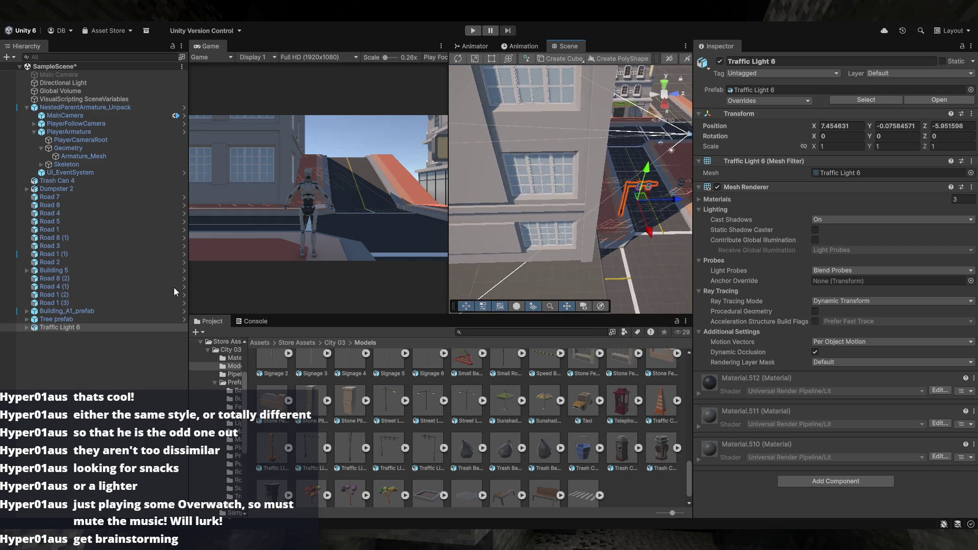
key("Delete")
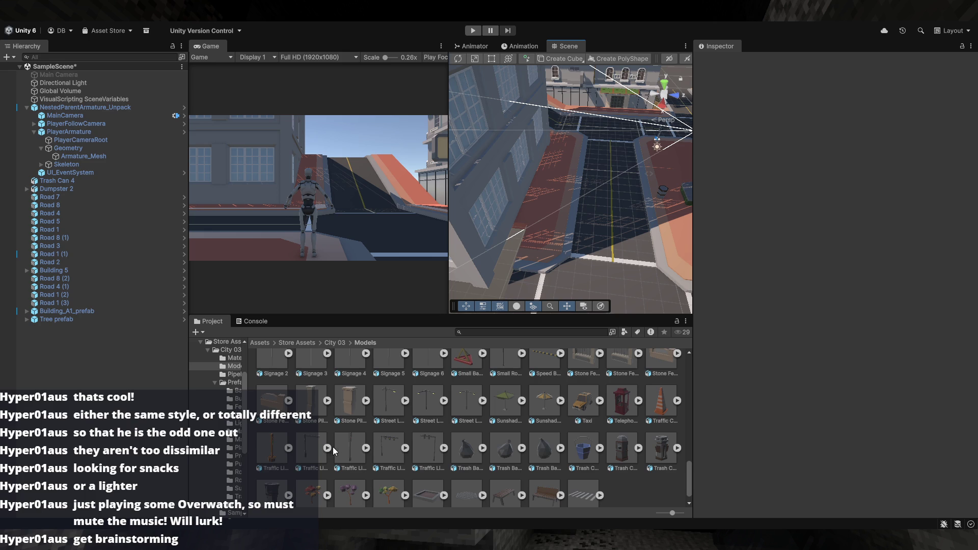
- Place Traffic Light 2 at about X 9.35, Z -7.89, inspect it, then delete it
scroll(313, 446, "up", 1)
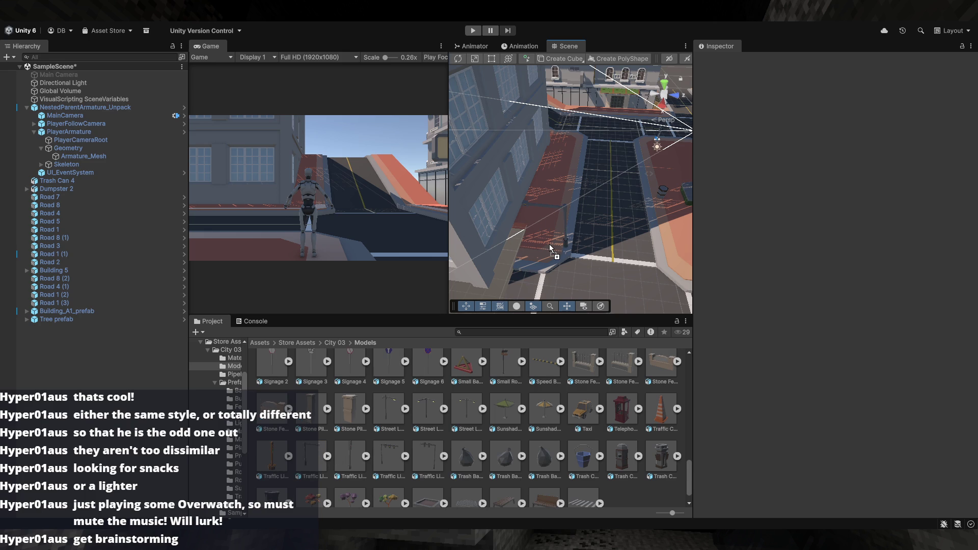
left_click_drag(549, 243, 549, 244)
key("f")
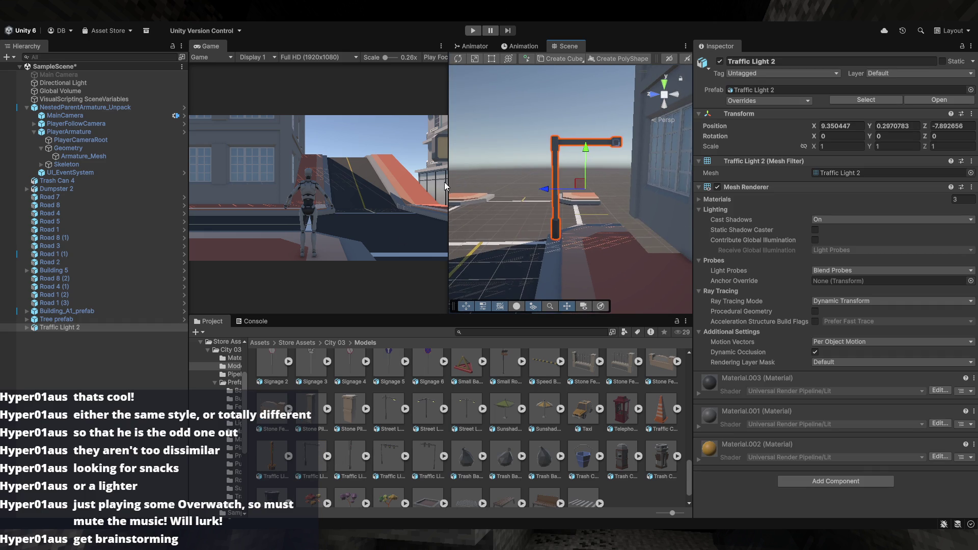
mouse_move(509, 224)
left_mouse_down()
mouse_move(494, 240)
mouse_move(304, 242)
mouse_move(97, 215)
mouse_move(105, 219)
left_mouse_up()
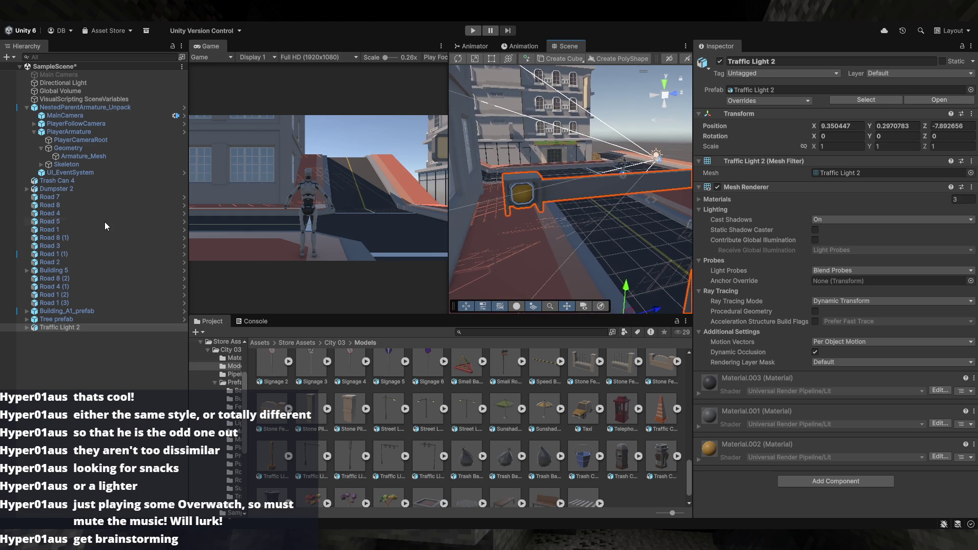
key("Delete")
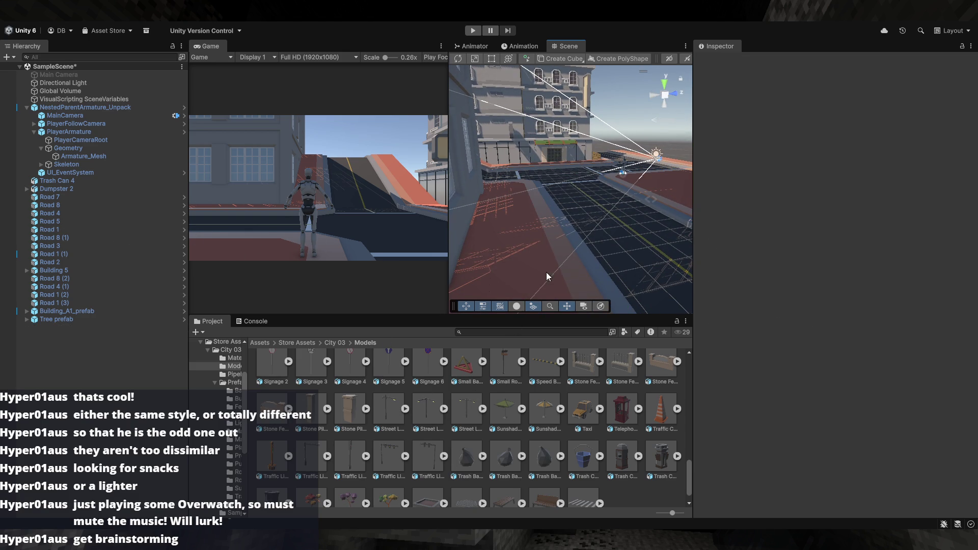
left_click_drag(560, 254, 590, 318)
key("e")
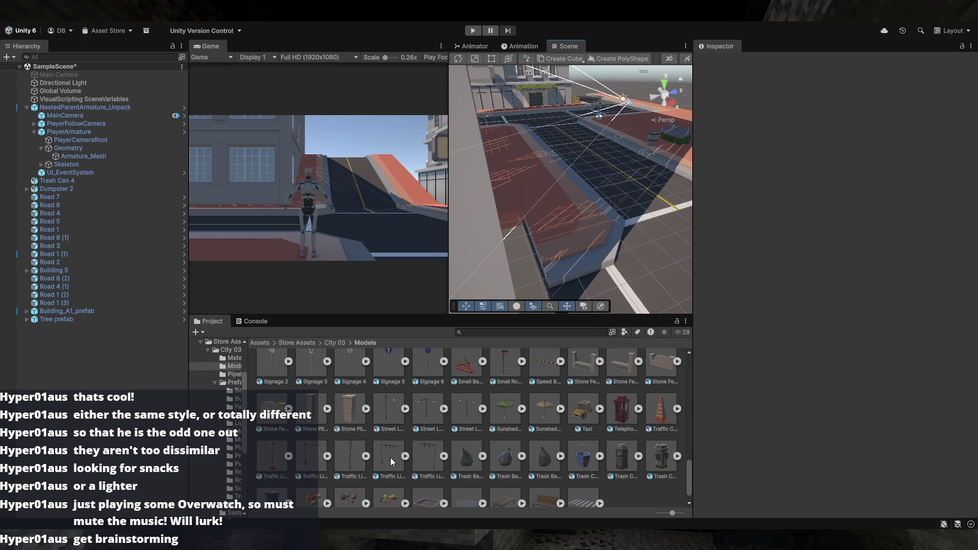
scroll(389, 457, "down", 2)
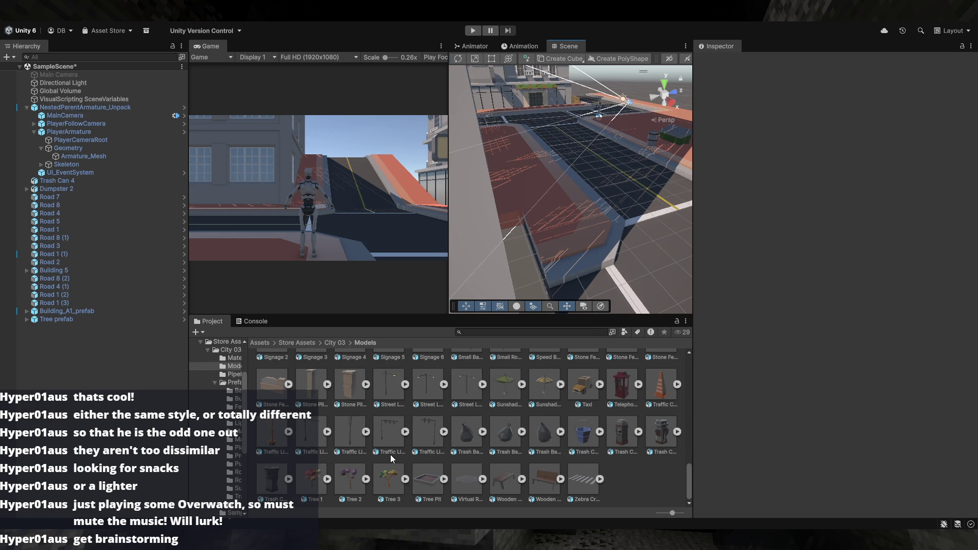
- Browse the City 03 Prefabs subfolders Road Signs and Public Utility
left_click(335, 343)
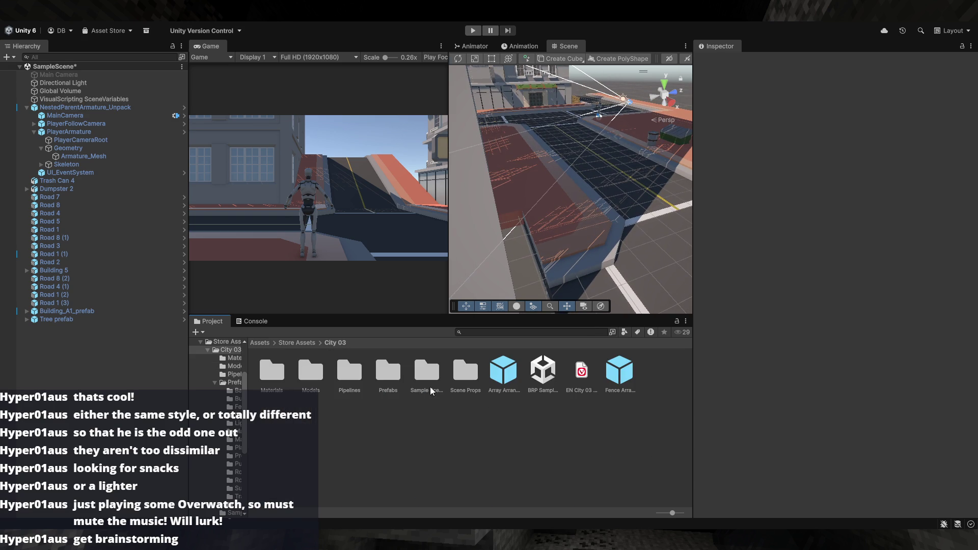
double_click(383, 378)
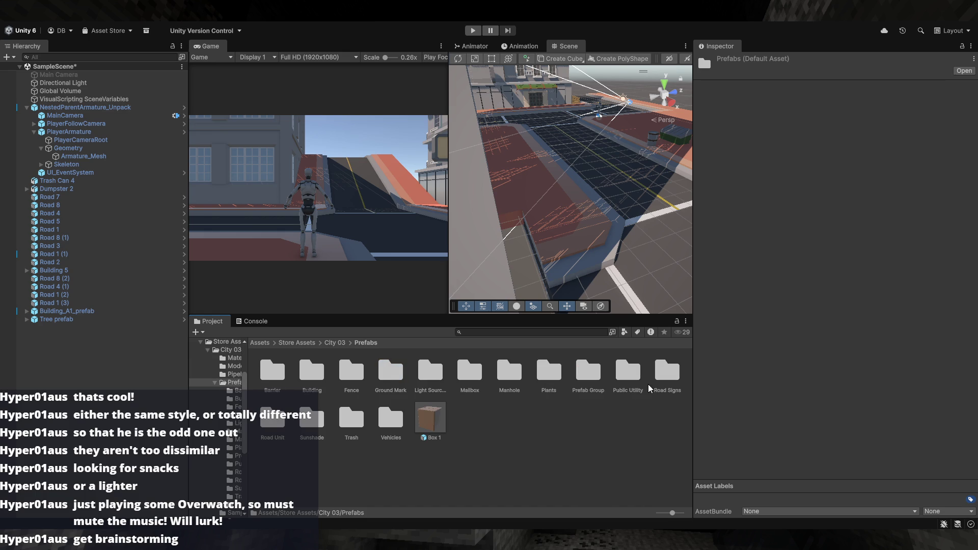
double_click(662, 378)
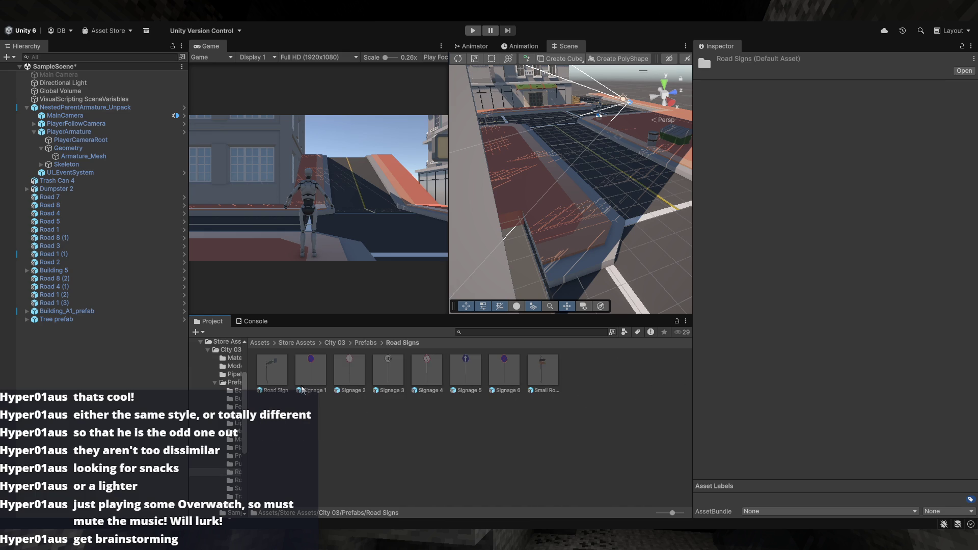
left_click(366, 343)
double_click(622, 381)
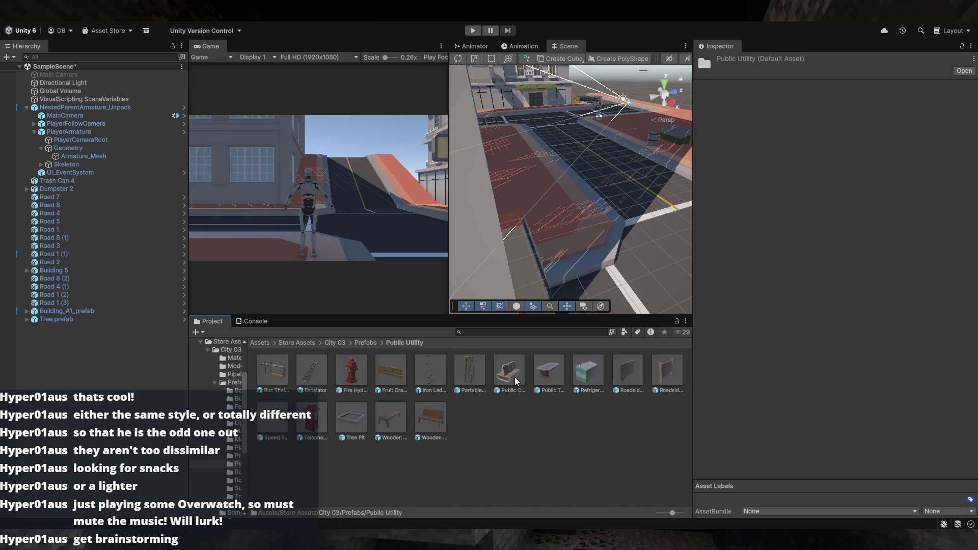
left_click(366, 343)
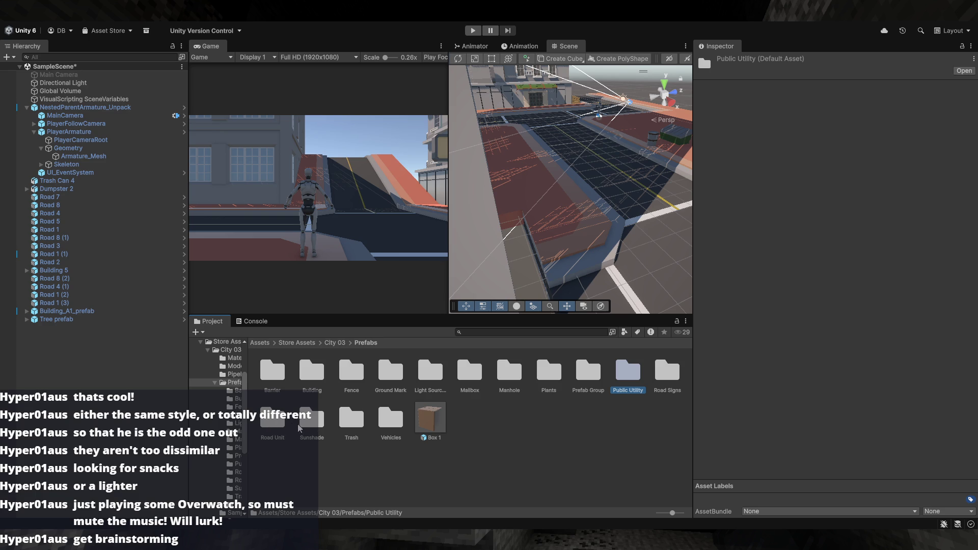
- Check the Vehicles prefabs, then open the Light Sources prefab folder
double_click(399, 421)
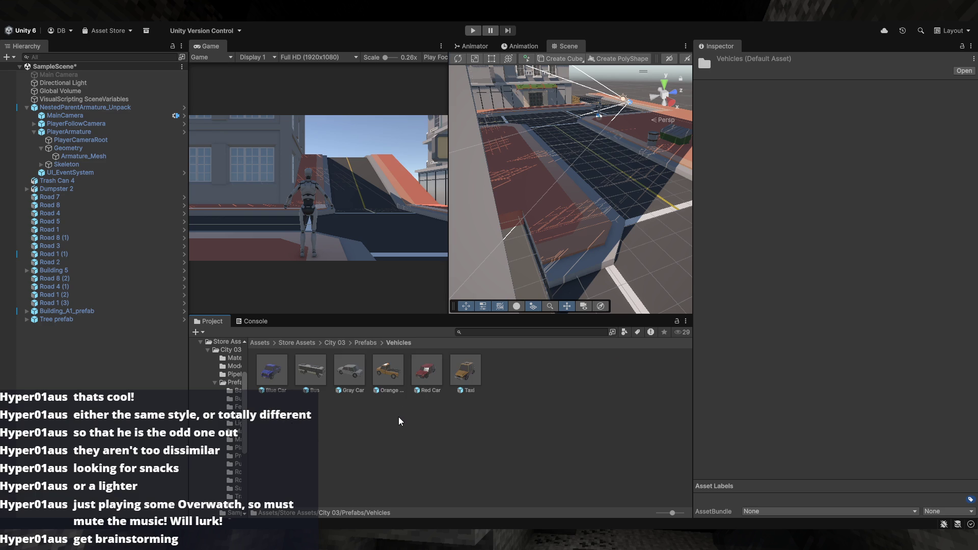
key("BackSpace")
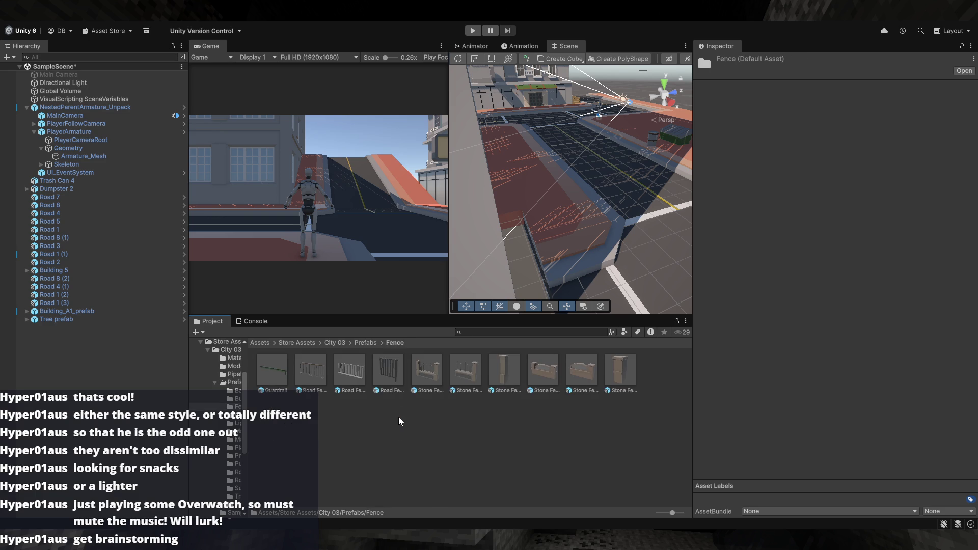
key("Right")
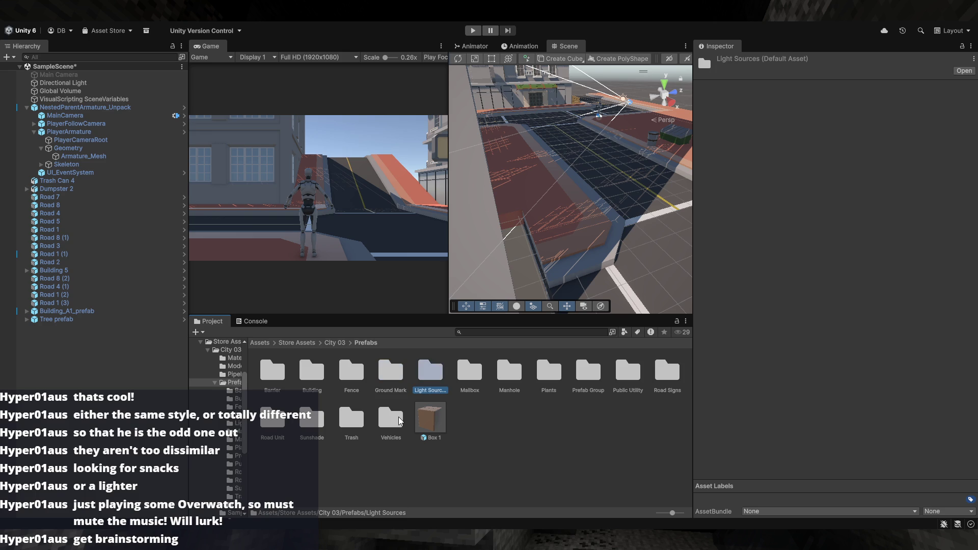
key("Return")
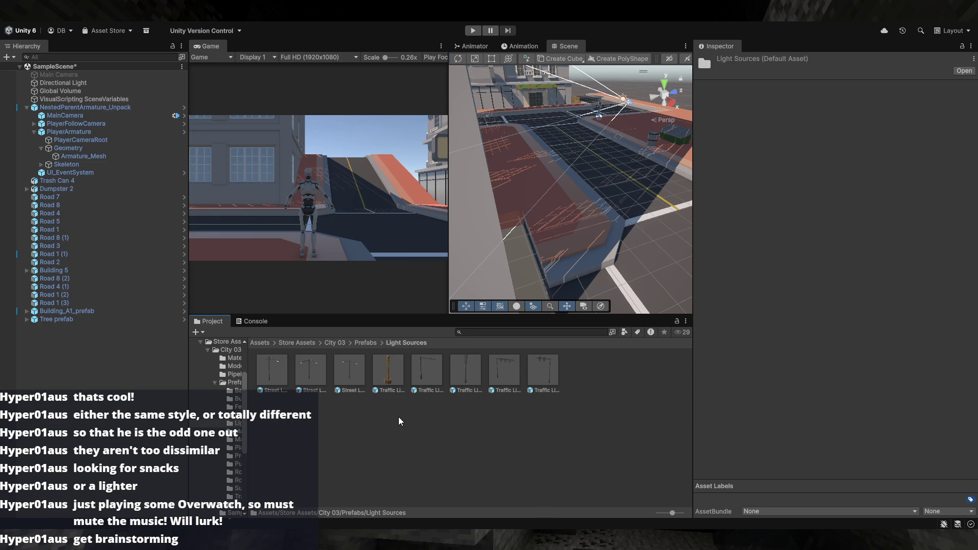
- Place and frame a trial Traffic Light 3 on the street
mouse_move(470, 373)
left_mouse_down()
mouse_move(508, 263)
mouse_move(549, 235)
left_mouse_up()
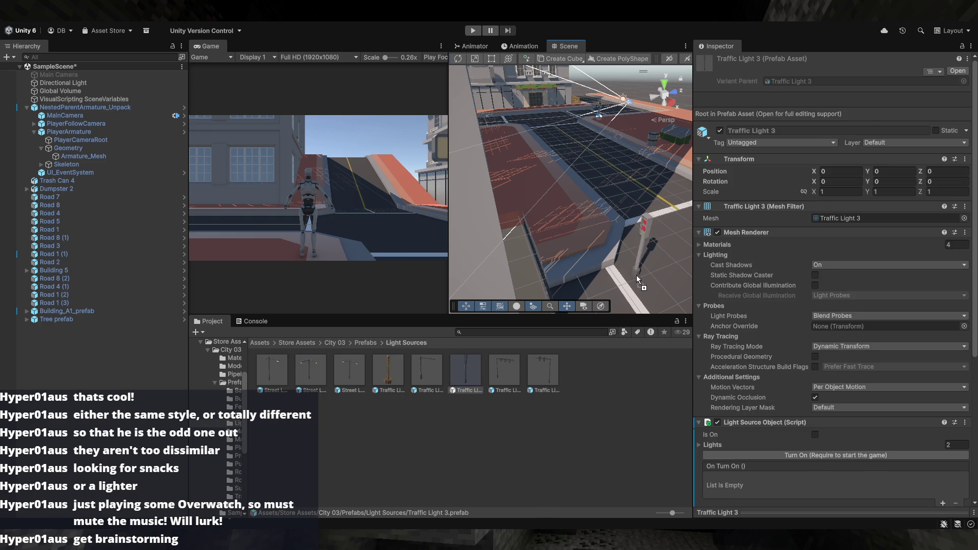
left_click_drag(636, 279, 636, 280)
key("f")
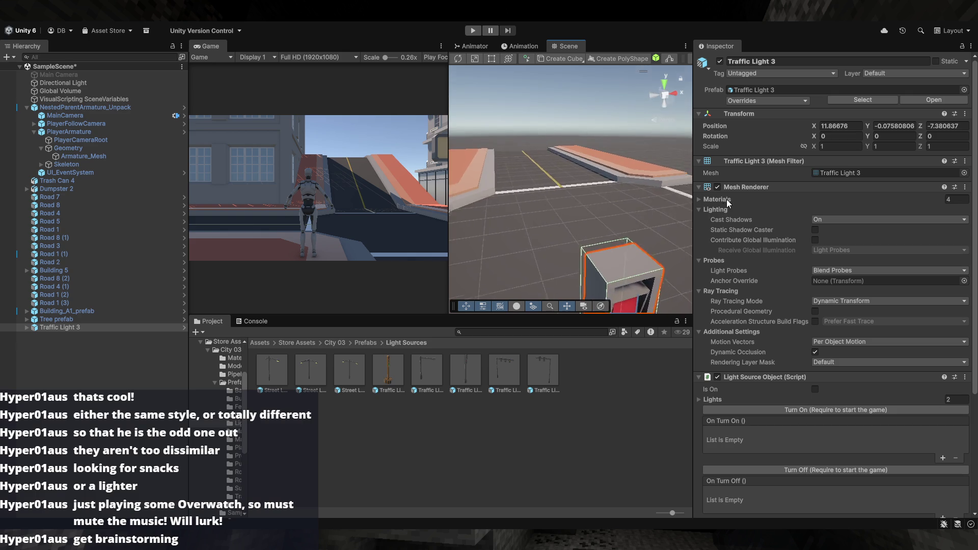
left_click(661, 143)
left_click_drag(661, 142, 546, 201)
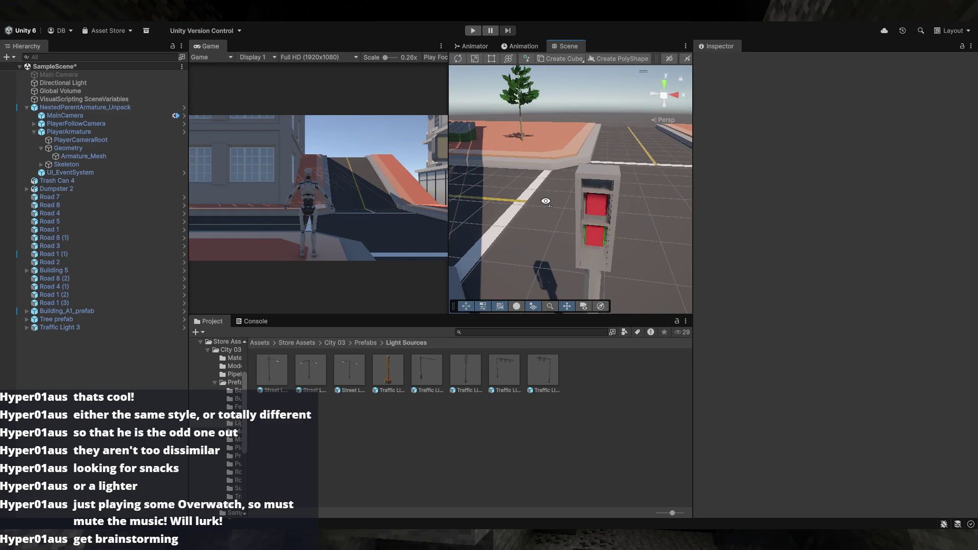
- Remove Traffic Light 3 and place Traffic Light 6 at about X 8.81, Z -5.30
key("ctrl+z")
key("ctrl+z")
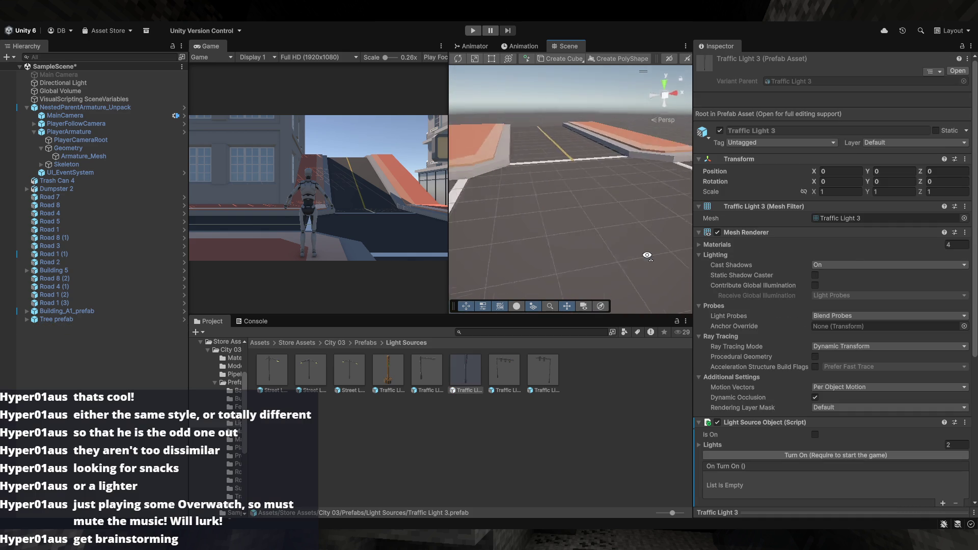
mouse_move(465, 369)
left_mouse_down()
mouse_move(605, 247)
mouse_move(574, 257)
mouse_move(548, 216)
mouse_move(600, 232)
mouse_move(573, 167)
left_mouse_up()
key("e")
- Move Traffic Light 6 to the far corner of the intersection
left_click(592, 175)
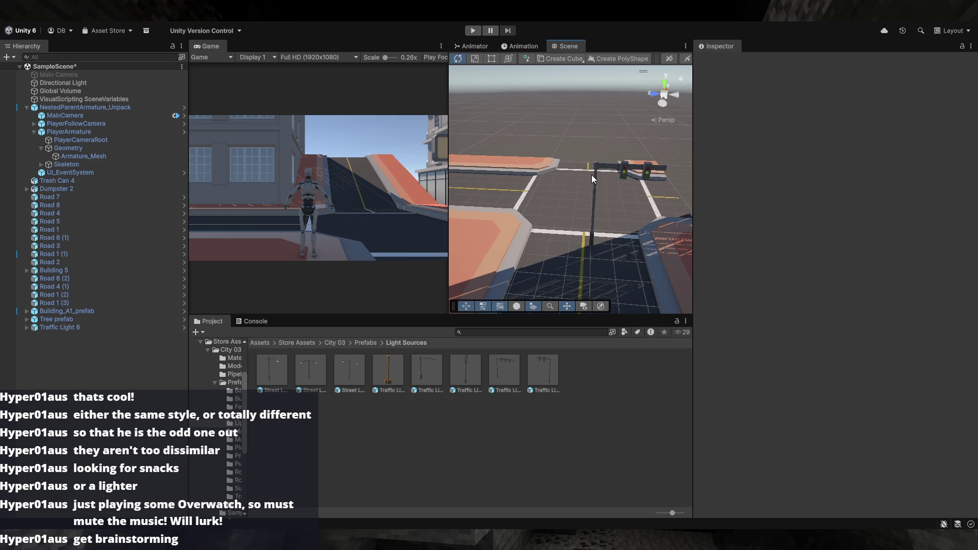
left_click(593, 227)
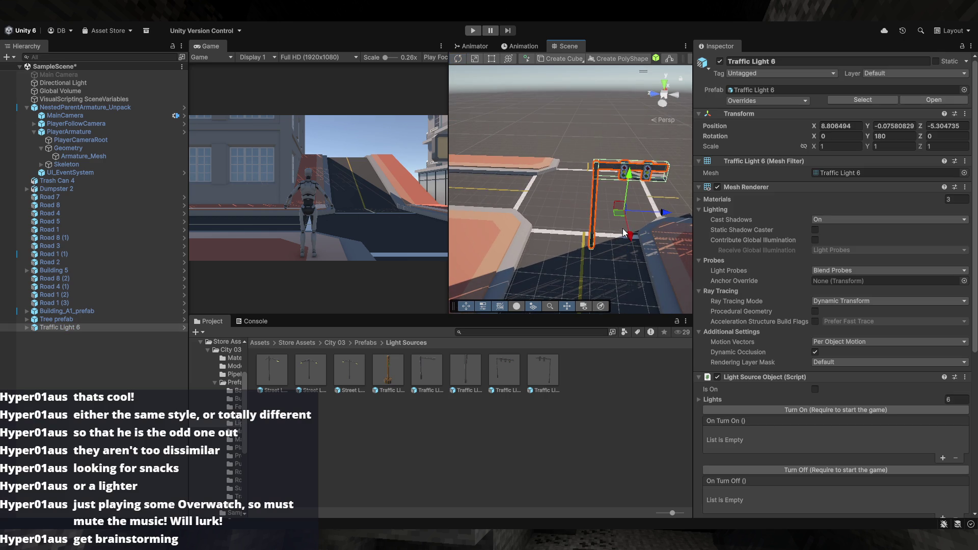
mouse_move(622, 220)
left_mouse_down()
mouse_move(560, 146)
mouse_move(630, 156)
mouse_move(555, 146)
left_mouse_up()
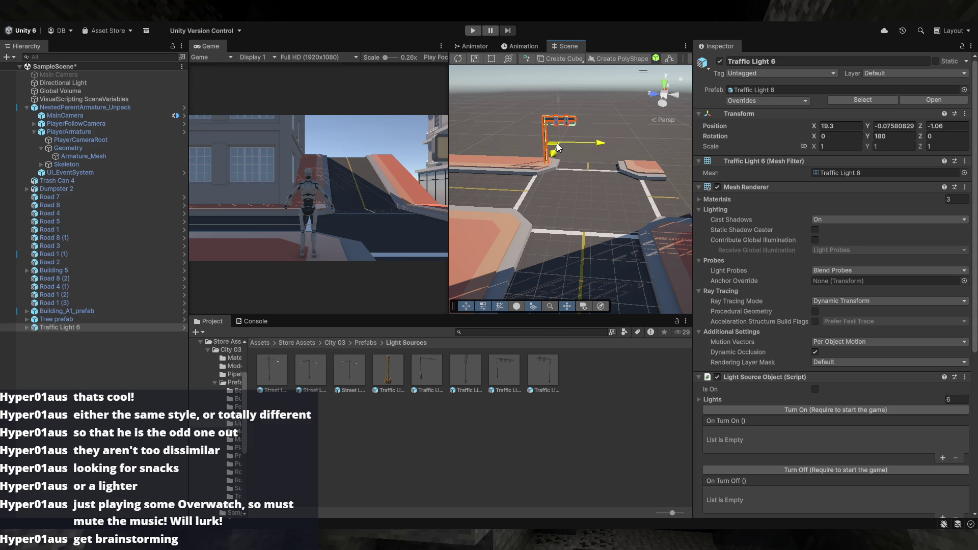
mouse_move(559, 147)
left_mouse_down()
mouse_move(621, 153)
mouse_move(597, 167)
mouse_move(617, 164)
left_mouse_up()
key("w")
- Mirror Traffic Light 6 with Scale X -1 and set Rotation Y to 0
left_click(844, 147)
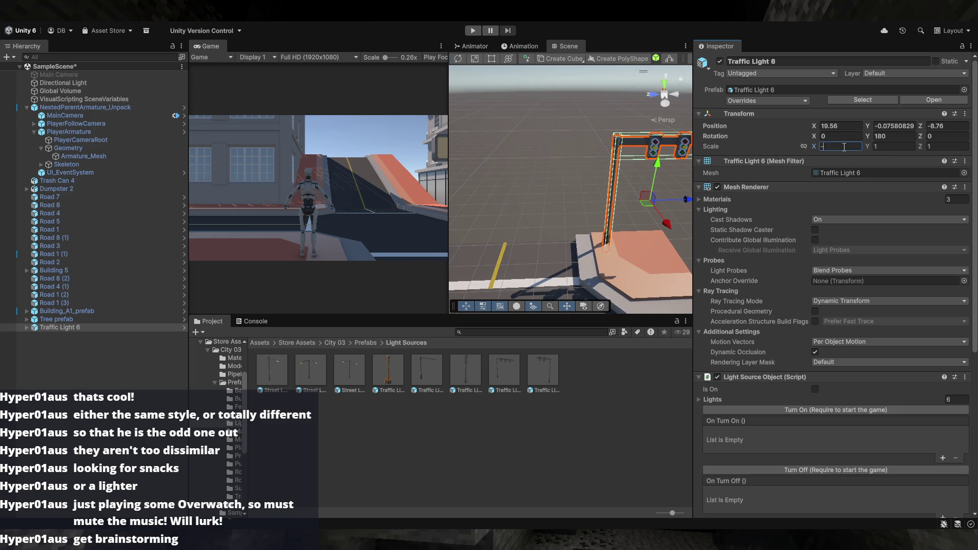
type("1")
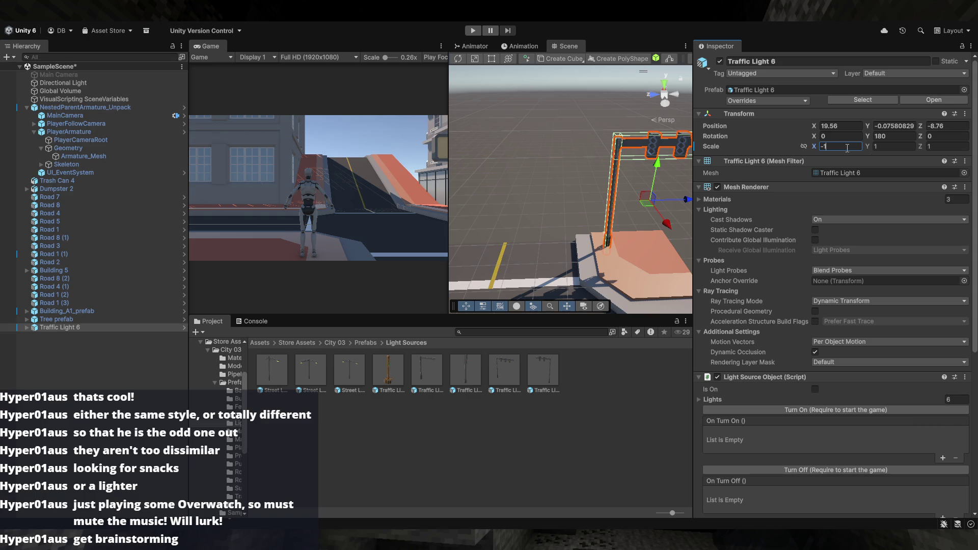
left_click(603, 189)
left_click(892, 136)
type("0")
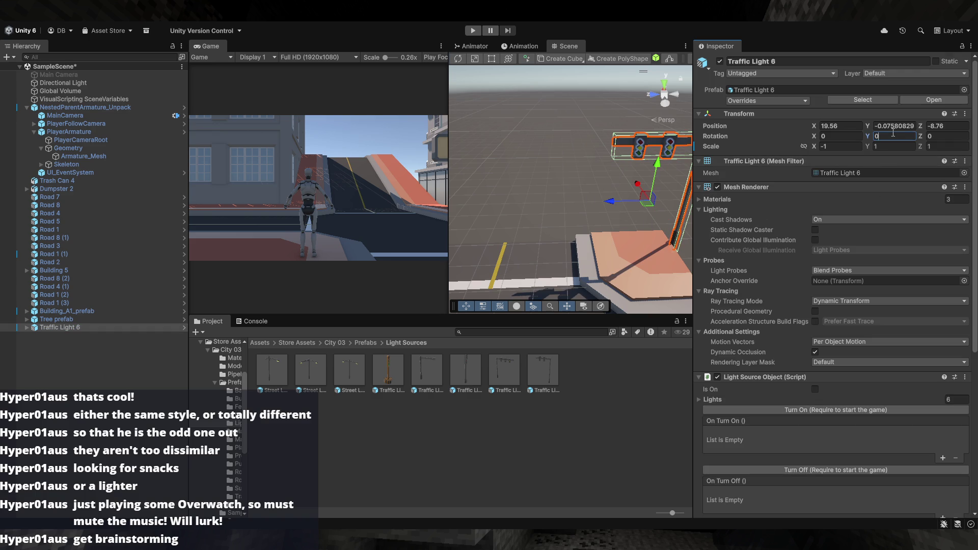
- Slide Traffic Light 6 further left so its arm reaches over the road
left_click(651, 197)
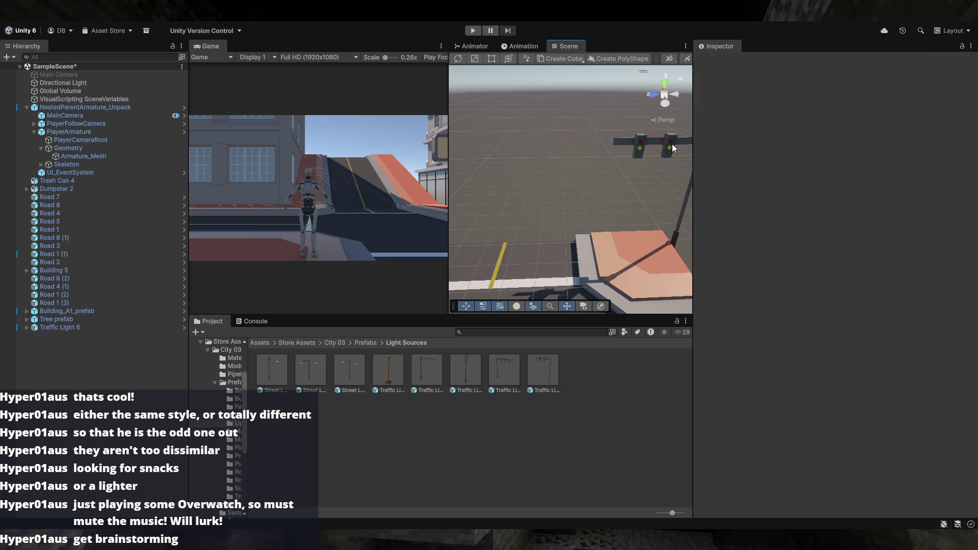
left_click(673, 147)
mouse_move(645, 211)
left_mouse_down()
mouse_move(517, 218)
mouse_move(579, 220)
mouse_move(520, 249)
mouse_move(551, 263)
mouse_move(510, 163)
mouse_move(505, 282)
mouse_move(581, 281)
mouse_move(582, 299)
mouse_move(562, 298)
mouse_move(563, 266)
left_mouse_up()
left_click(518, 218)
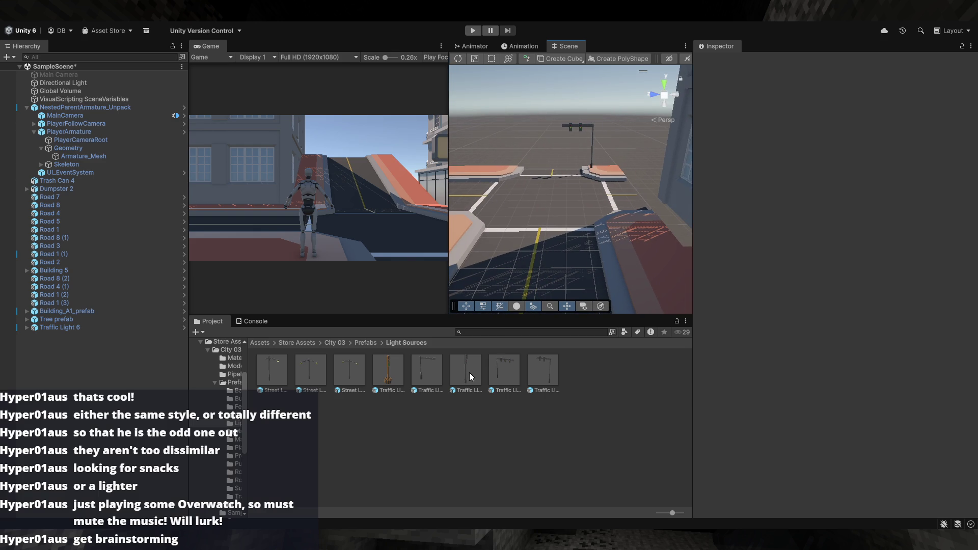
- Place a new Traffic Light 3 beside the street and orbit close to its lamps
mouse_move(467, 374)
left_mouse_down()
mouse_move(617, 242)
mouse_move(486, 248)
mouse_move(463, 240)
mouse_move(606, 180)
left_mouse_up()
key("f")
left_click(606, 180)
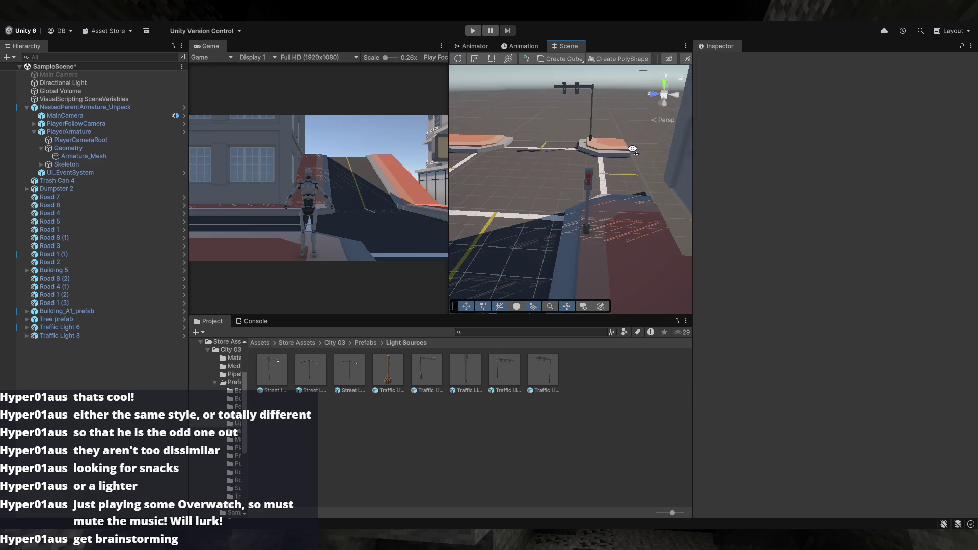
scroll(606, 181, "up", 5)
left_click_drag(682, 162, 664, 154)
scroll(636, 155, "up", 3)
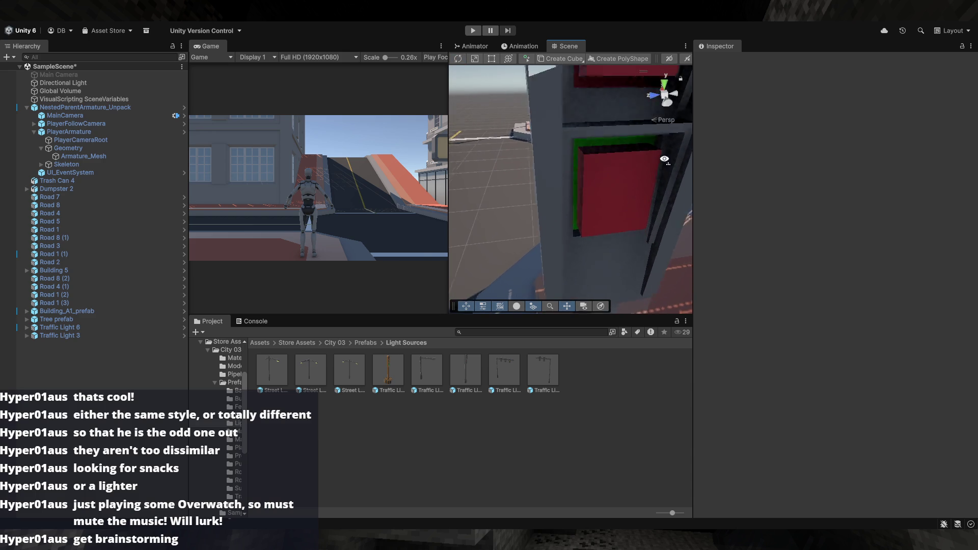
- Select the Green lamp of Traffic Light 3 and nudge it slightly
left_click(601, 163)
left_click(604, 175)
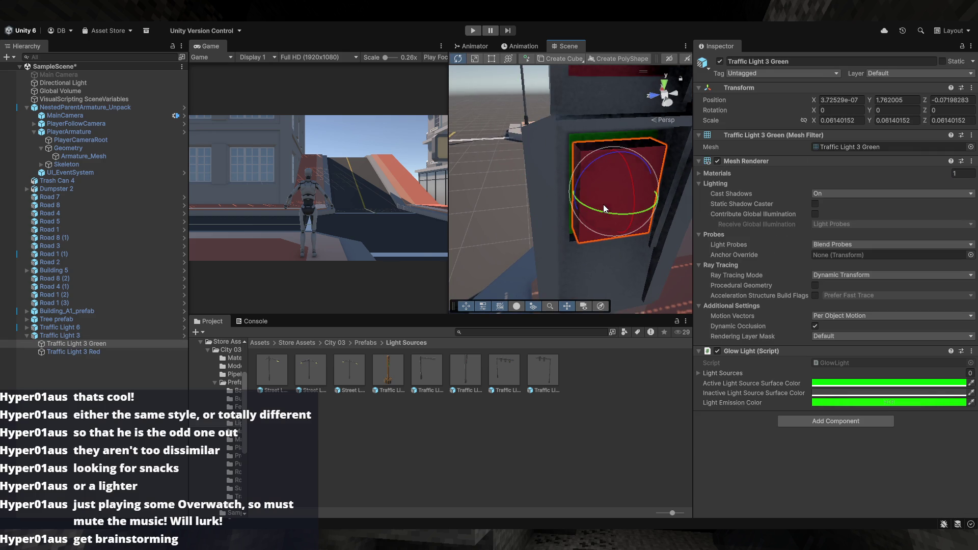
left_click(601, 180)
mouse_move(601, 181)
left_mouse_down()
mouse_move(592, 163)
mouse_move(622, 161)
mouse_move(649, 206)
mouse_move(770, 199)
mouse_move(624, 182)
mouse_move(635, 167)
left_mouse_up()
scroll(600, 176, "down", 5)
key("f")
scroll(612, 146, "up", 2)
- Inspect the Red lamp, then orbit to an overhead view of the street
left_click(613, 145)
left_click(637, 164)
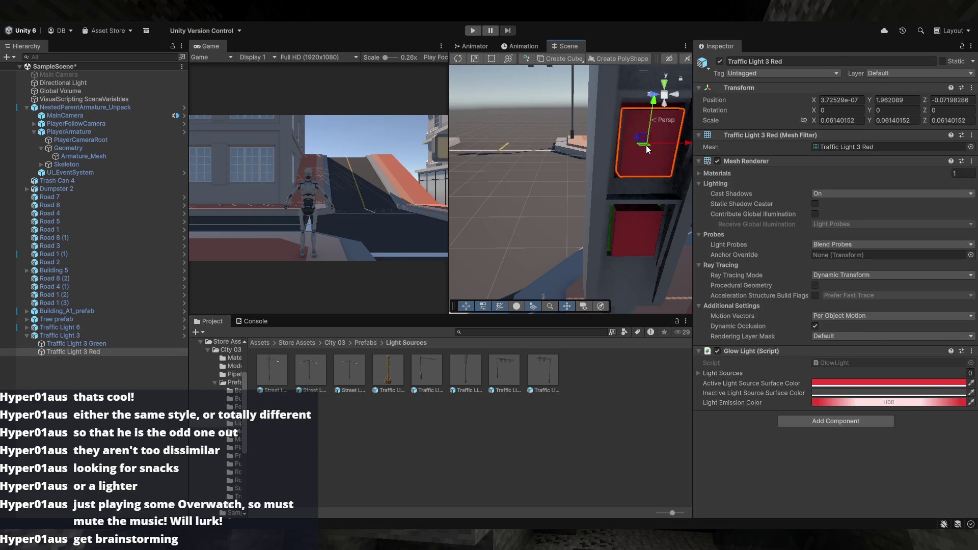
scroll(573, 143, "down", 5)
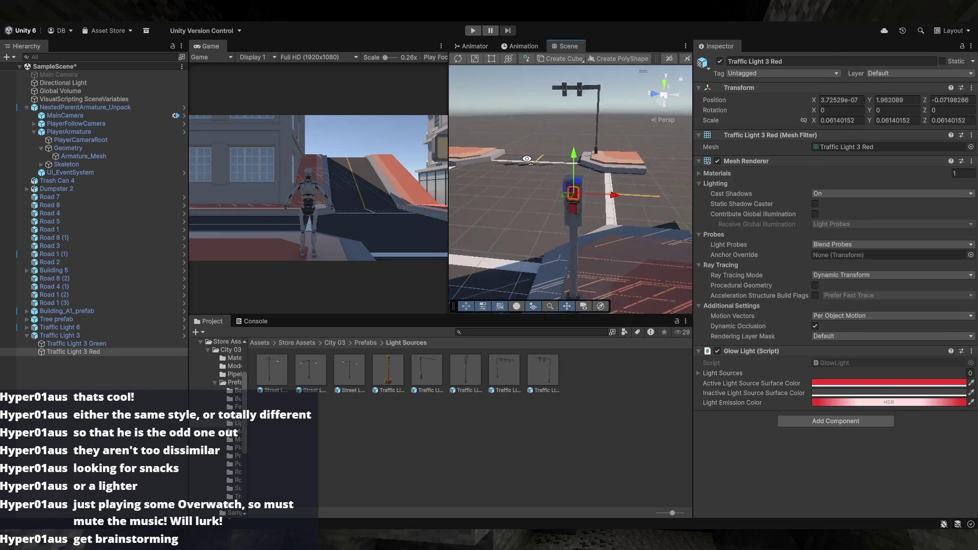
left_click(634, 144)
left_click_drag(634, 144, 657, 175)
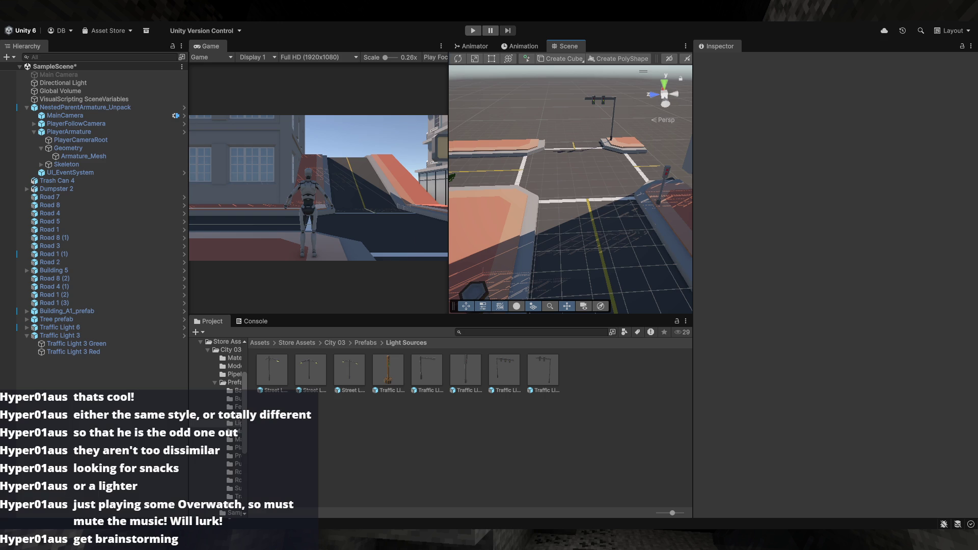
key("alt+Tab")
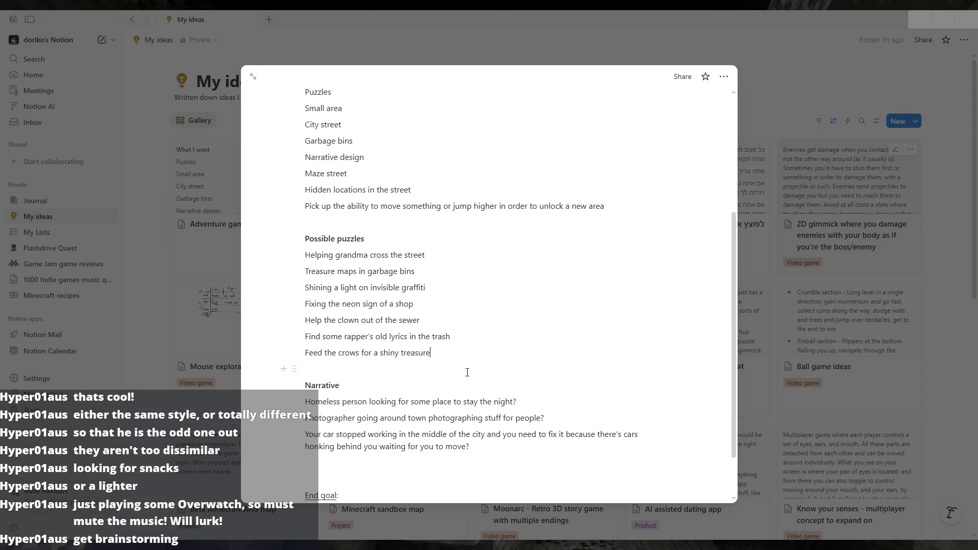
- Add 'Find a way to switch the traffic lights so you can cross the street' to Possible puzzles
left_click(467, 372)
key("Return")
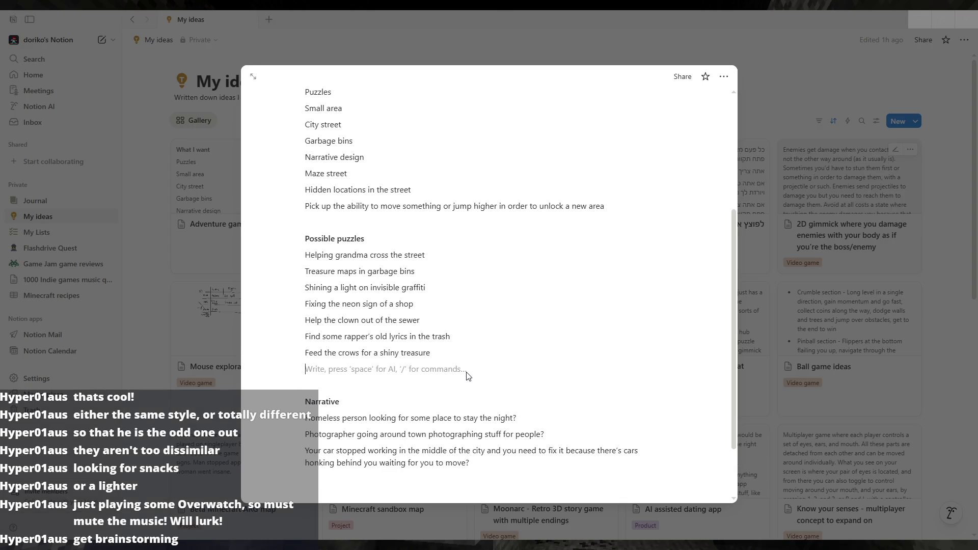
type("Find a s")
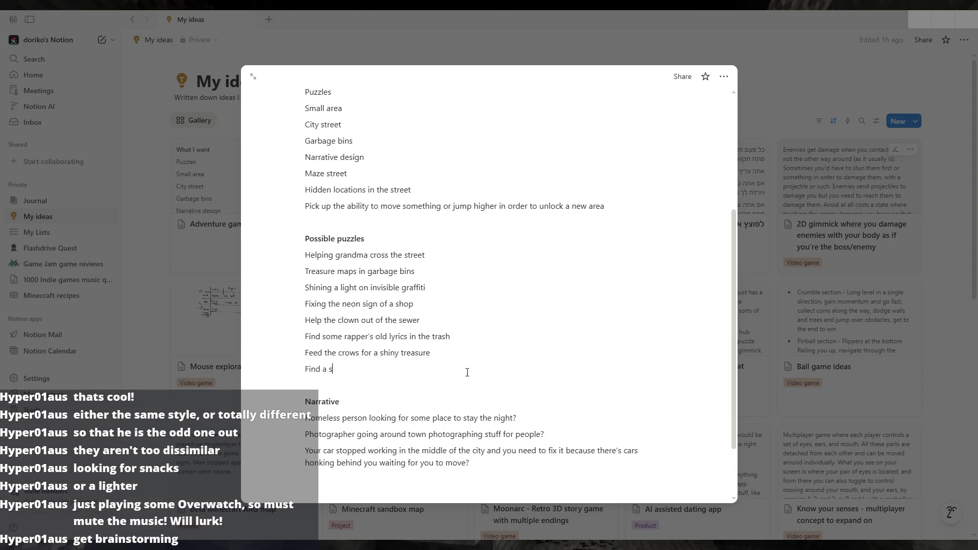
key("BackSpace")
type("way to switch")
type(" the ")
type("traff")
type("ic lg")
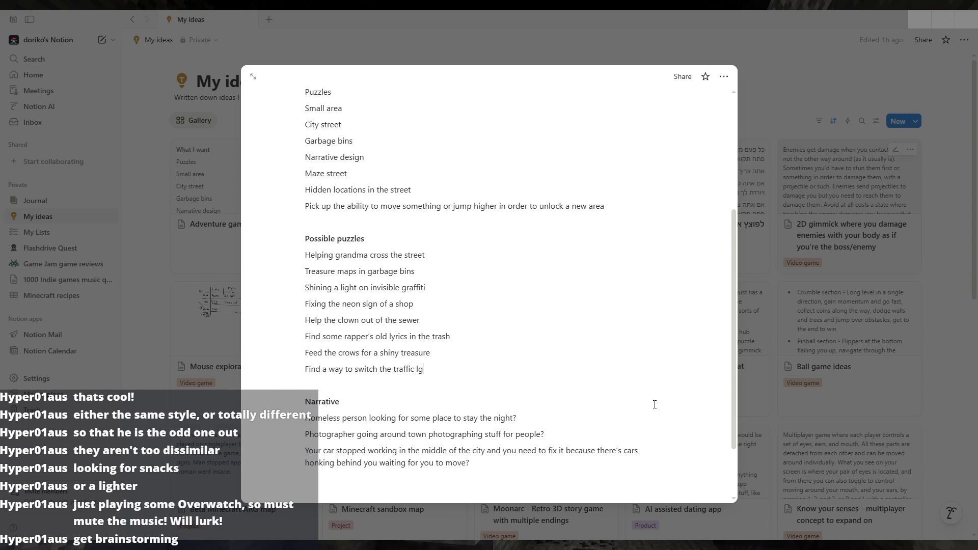
key("BackSpace")
type("ights so you can c")
type("ross the stre")
type("et")
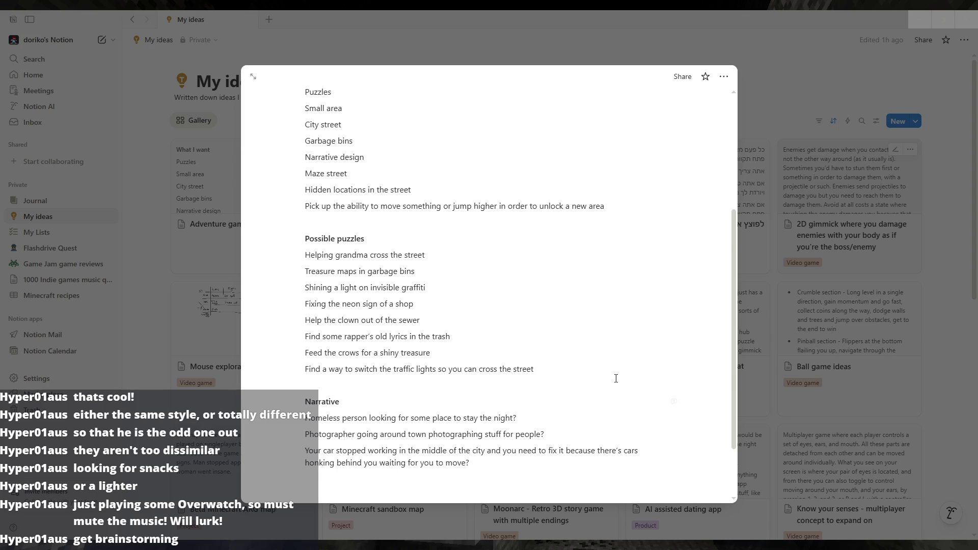
scroll(614, 386, "down", 2)
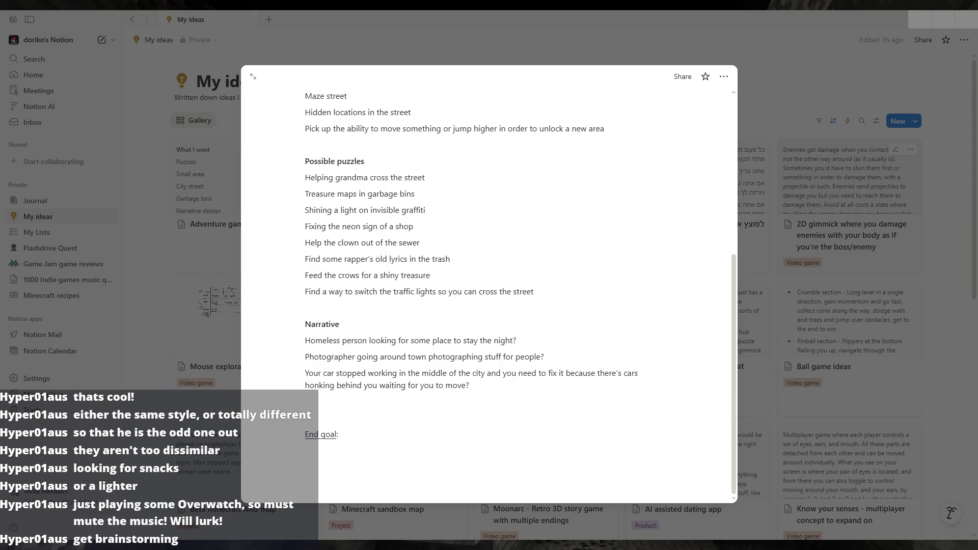
- Switch from the Notion ideas page to the Unity editor showing the city street scene
key("alt+Tab")
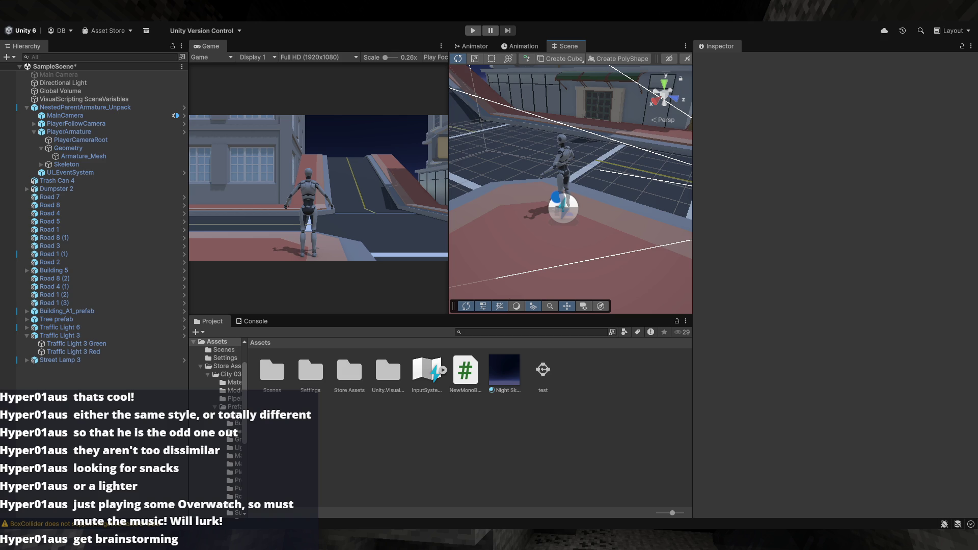
- Save SampleScene with Ctrl+S to clear the unsaved-changes asterisk
key("ctrl+s")
mouse_move(554, 264)
left_mouse_down()
mouse_move(521, 225)
mouse_move(683, 221)
left_mouse_up()
mouse_move(614, 220)
left_mouse_down()
mouse_move(755, 197)
mouse_move(417, 189)
left_mouse_up()
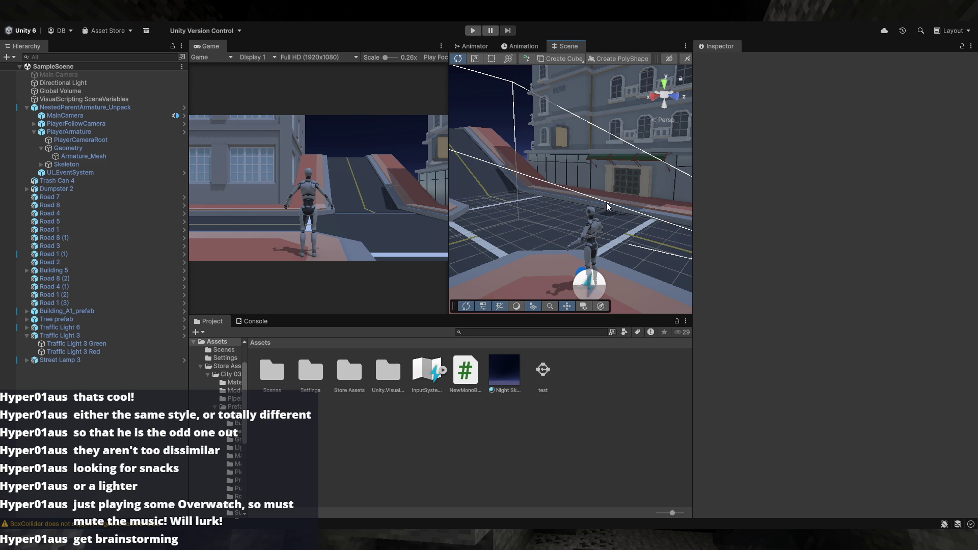
mouse_move(609, 205)
left_mouse_down()
mouse_move(448, 193)
mouse_move(597, 240)
mouse_move(527, 198)
mouse_move(407, 193)
mouse_move(44, 249)
left_mouse_up()
left_click_drag(631, 204, 609, 199)
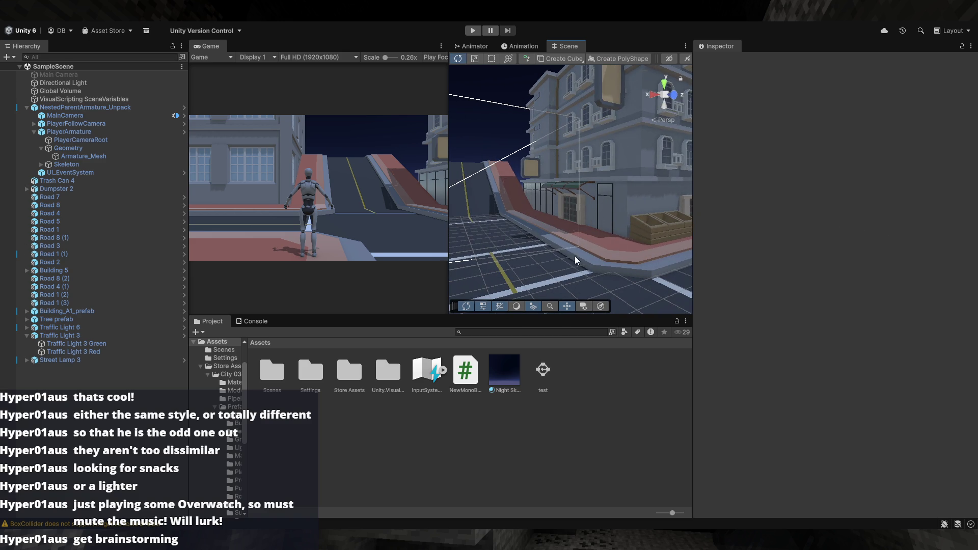
left_click_drag(647, 270, 551, 271)
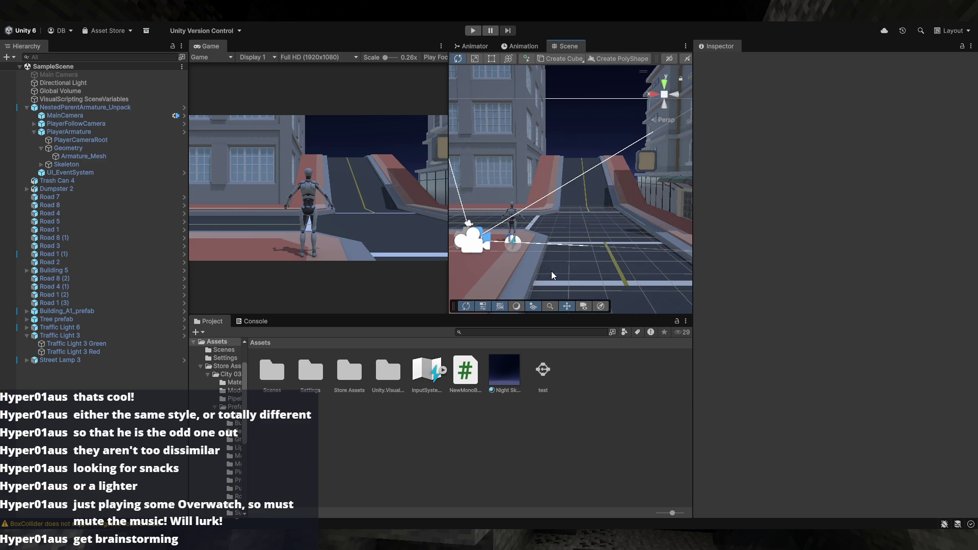
left_click_drag(617, 264, 497, 226)
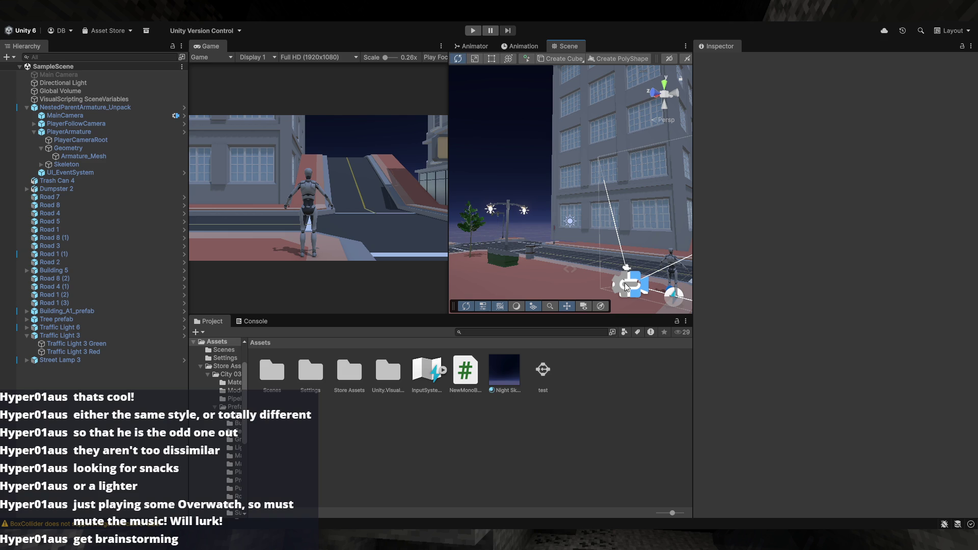
mouse_move(548, 261)
left_mouse_down()
mouse_move(870, 272)
mouse_move(580, 262)
mouse_move(582, 244)
mouse_move(718, 240)
left_mouse_up()
key("alt")
mouse_move(597, 260)
left_mouse_down()
mouse_move(865, 273)
mouse_move(682, 251)
mouse_move(648, 284)
mouse_move(525, 248)
mouse_move(697, 274)
mouse_move(854, 252)
left_mouse_up()
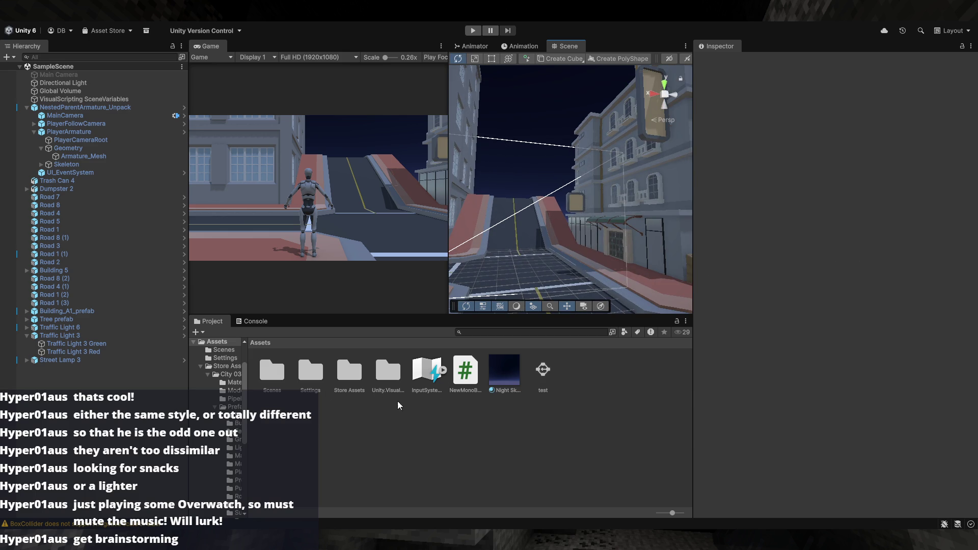
left_click_drag(391, 408, 718, 306)
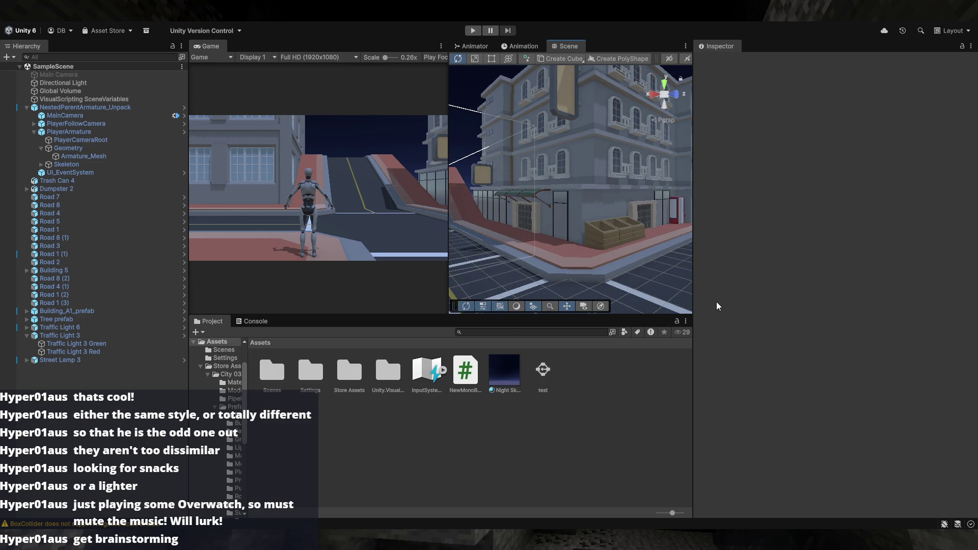
mouse_move(619, 276)
left_mouse_down()
mouse_move(684, 269)
mouse_move(775, 289)
mouse_move(857, 285)
mouse_move(636, 264)
mouse_move(599, 278)
mouse_move(662, 243)
mouse_move(651, 233)
mouse_move(734, 228)
mouse_move(937, 246)
mouse_move(869, 254)
mouse_move(640, 243)
left_mouse_up()
left_click(463, 438)
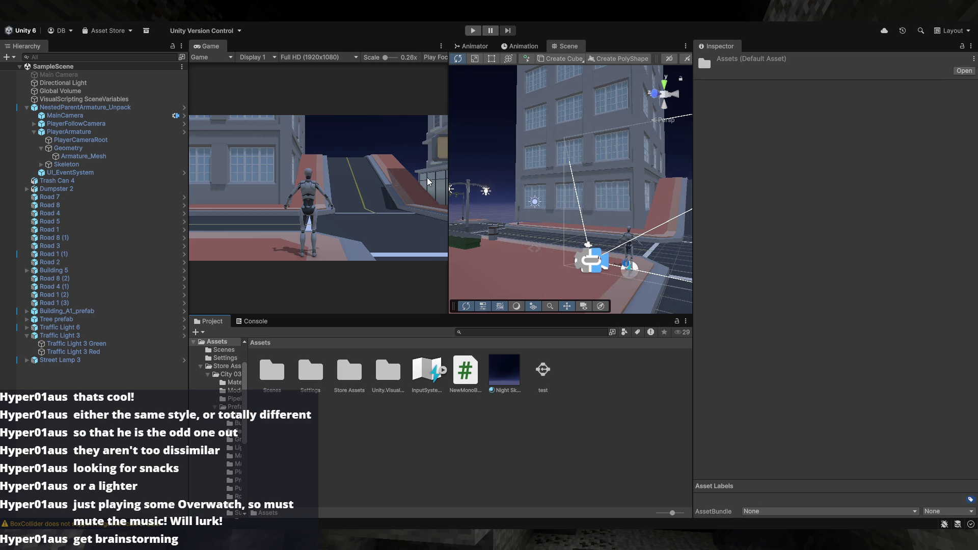
- Create a new folder in Assets and name it Materials
key("ctrl+shift+n")
type("Mater")
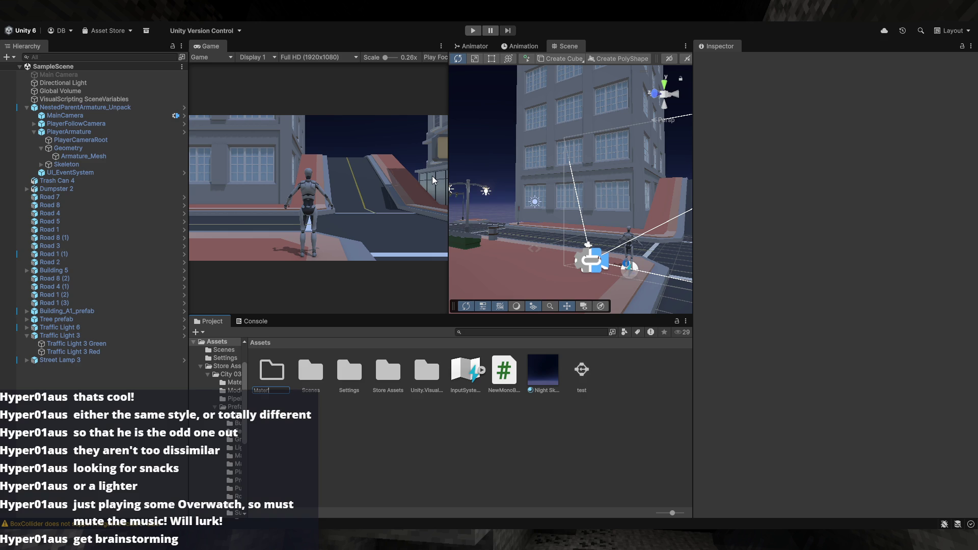
type("ia")
key("Return")
key("F2")
type("Materials")
key("Return")
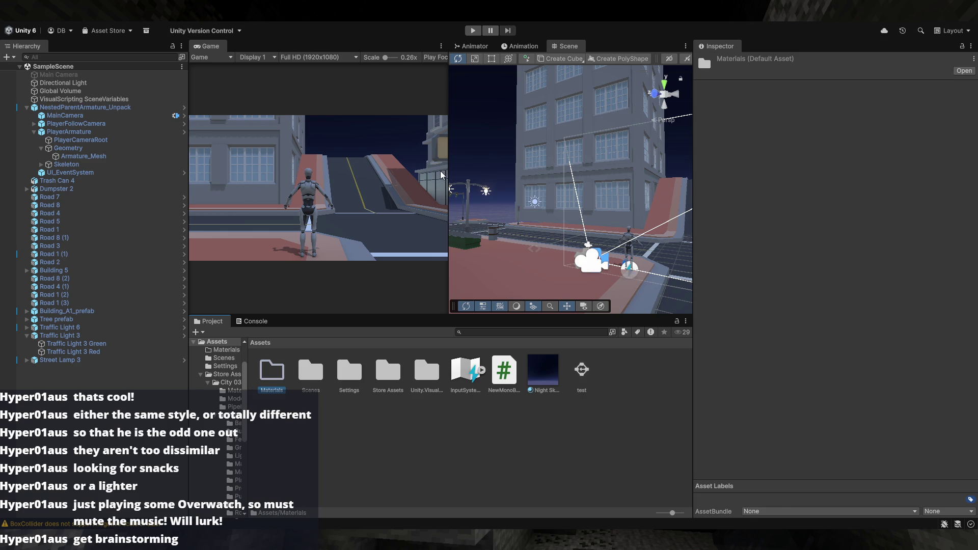
- Move the Night Sky asset into the Materials folder
left_click_drag(538, 369, 278, 371)
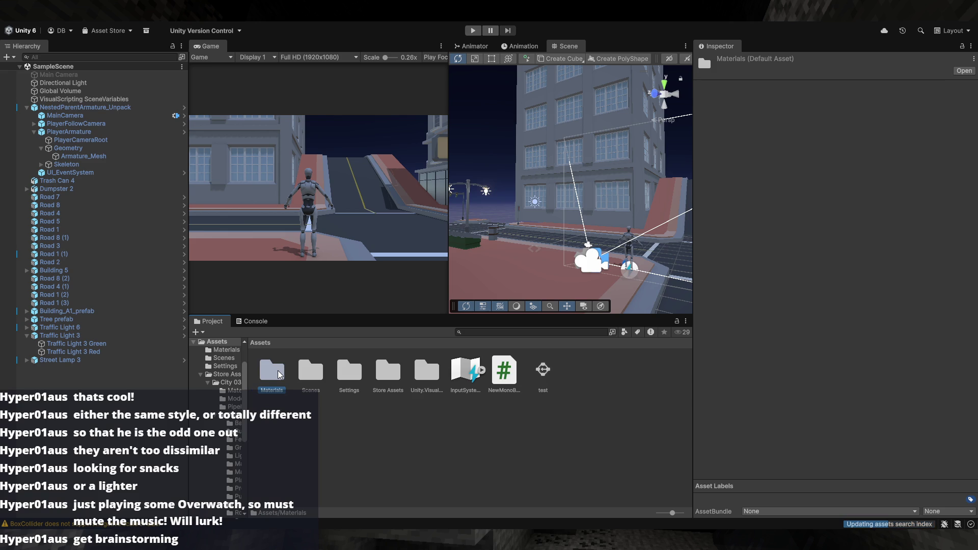
left_click(320, 439)
mouse_move(561, 229)
left_mouse_down()
mouse_move(586, 219)
mouse_move(668, 250)
mouse_move(684, 240)
mouse_move(453, 252)
mouse_move(368, 289)
mouse_move(686, 275)
mouse_move(596, 291)
left_mouse_up()
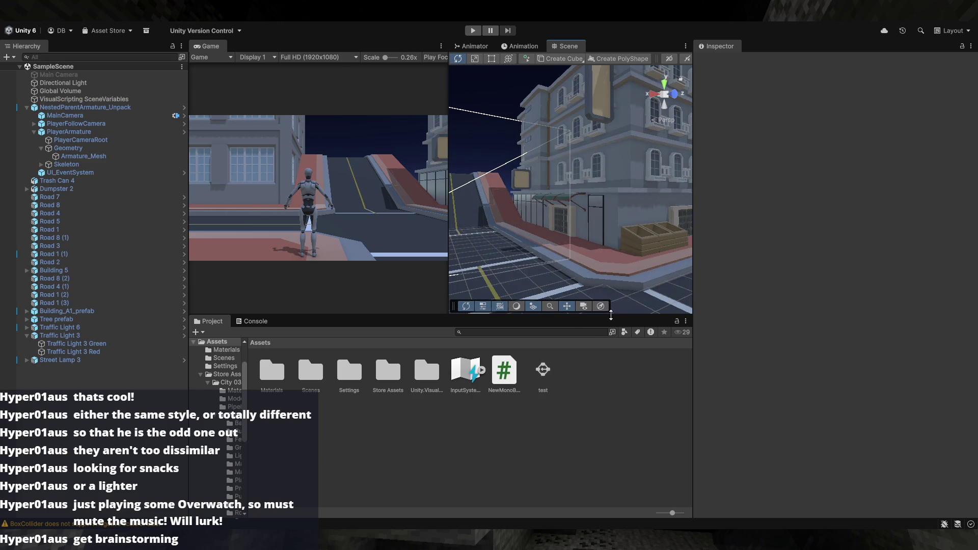
left_click_drag(544, 288, 428, 296)
left_click(390, 379)
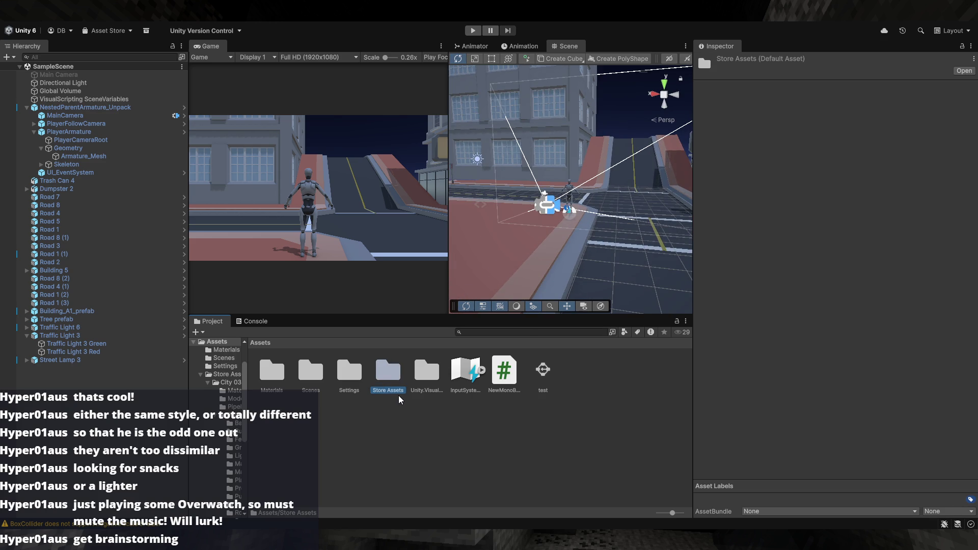
- In the Scenes folder, rename SampleScene to Playground
left_click_drag(623, 306, 537, 297)
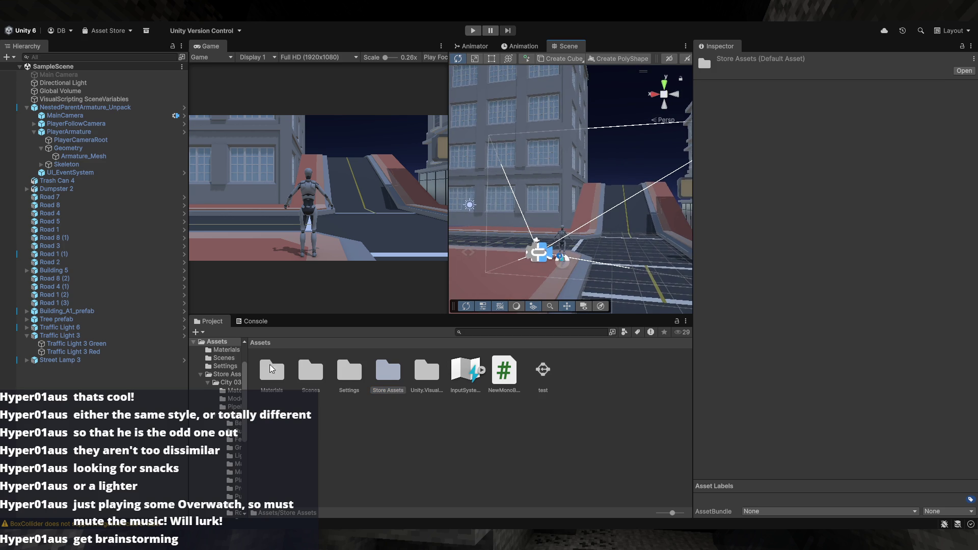
double_click(299, 372)
left_click(279, 371)
key("Return")
type("F")
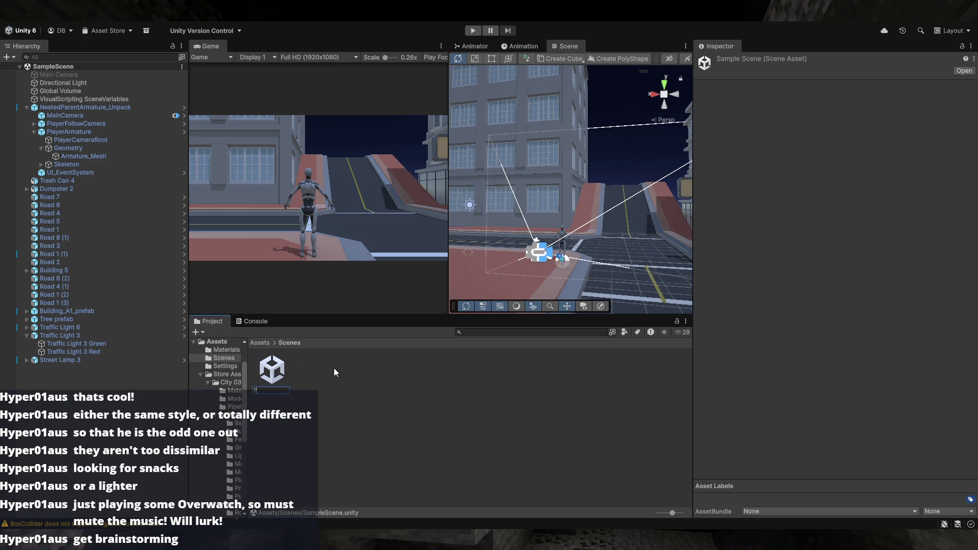
type("ayg")
type("round")
key("Return")
- Create a new scene named Scene 1 and open it
left_click(334, 368)
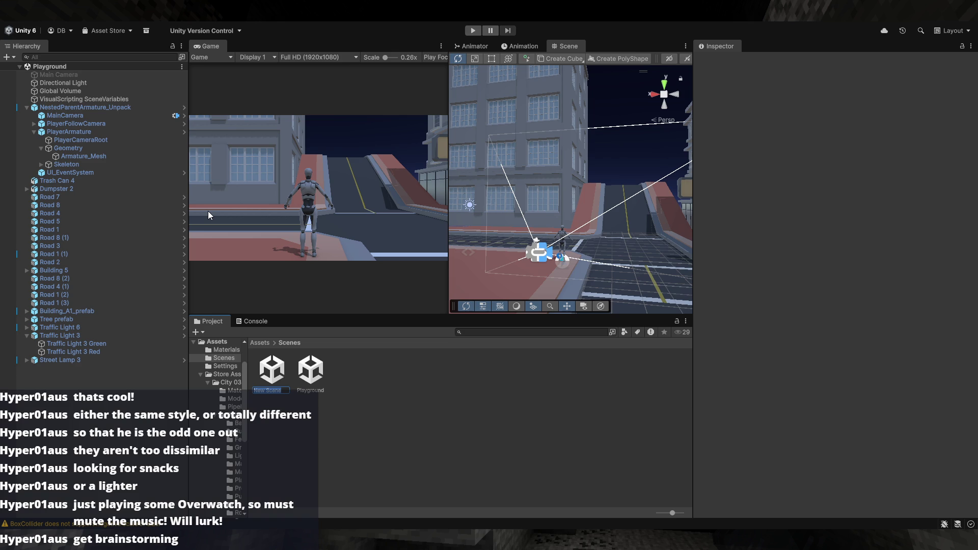
type("Scene")
key("Return")
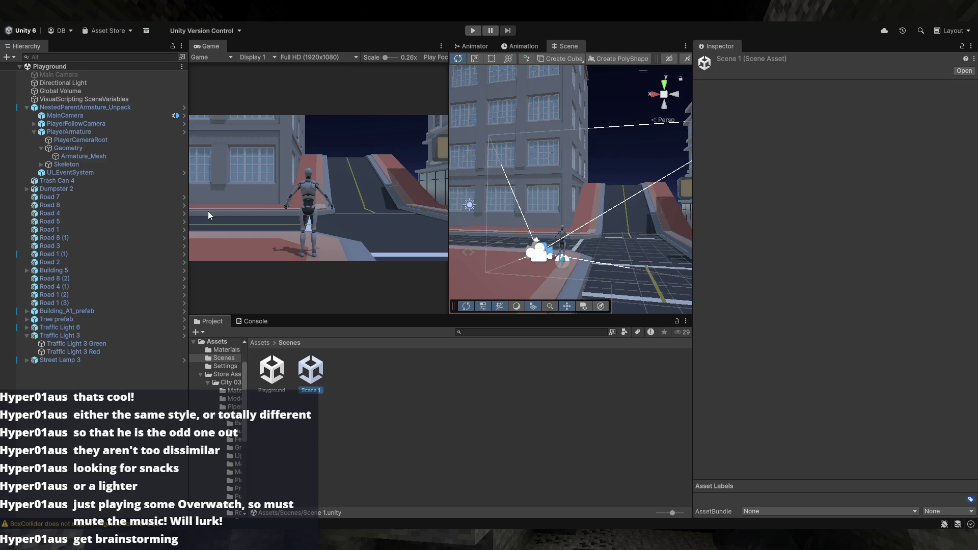
key("Return")
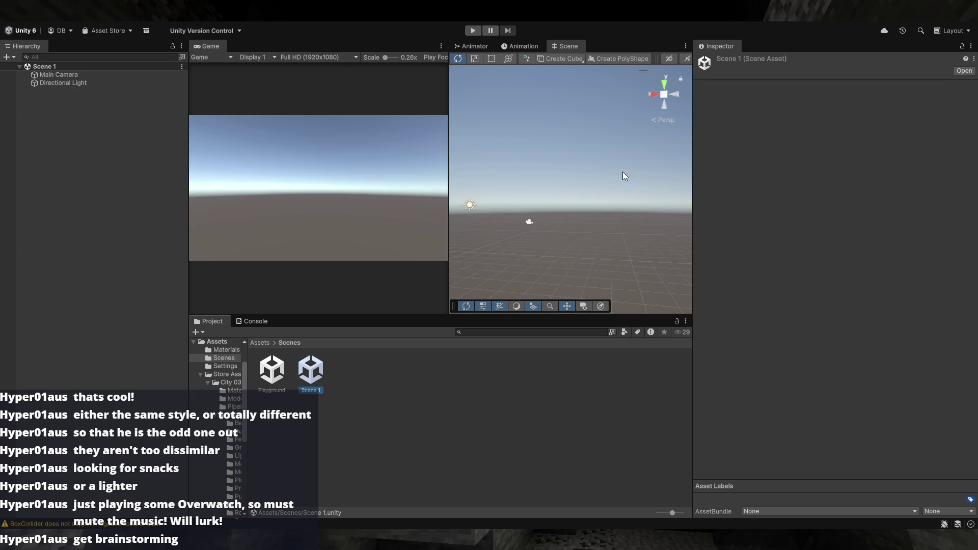
- Browse Store Assets > Starter Assets > Runtime > ThirdPersonController into its Prefabs folder
left_click_drag(613, 171, 592, 206)
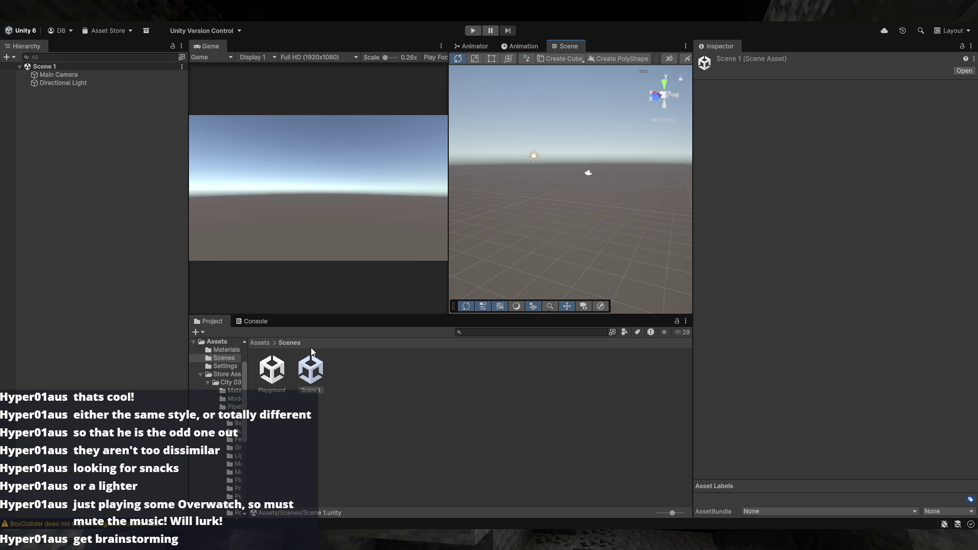
mouse_move(650, 231)
left_mouse_down()
mouse_move(665, 233)
mouse_move(627, 251)
left_mouse_up()
left_click(264, 343)
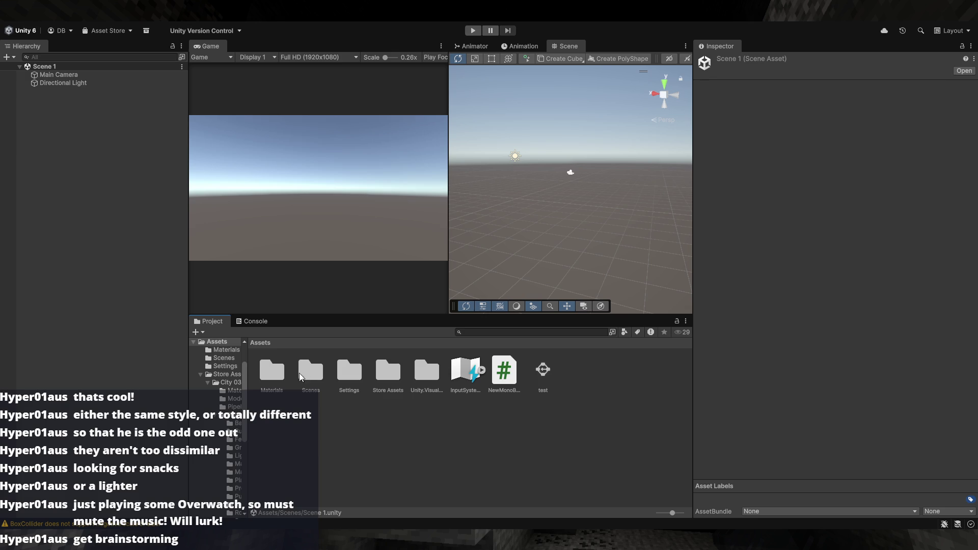
double_click(387, 374)
double_click(353, 373)
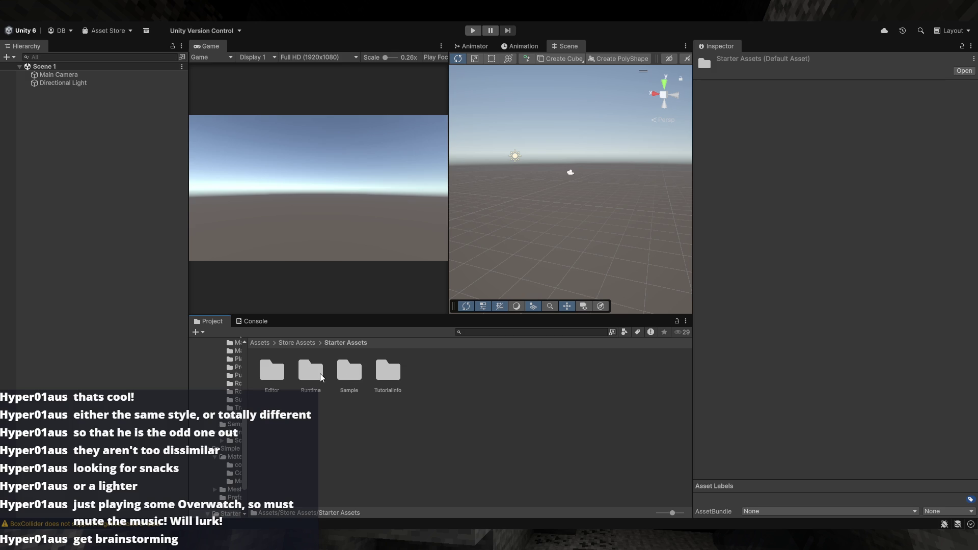
left_click(271, 370)
double_click(271, 371)
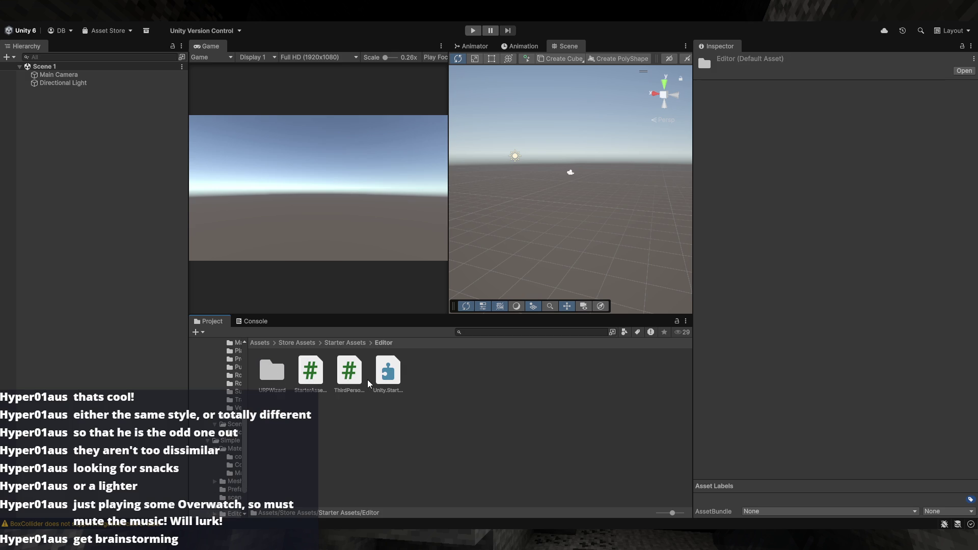
left_click(350, 345)
double_click(314, 371)
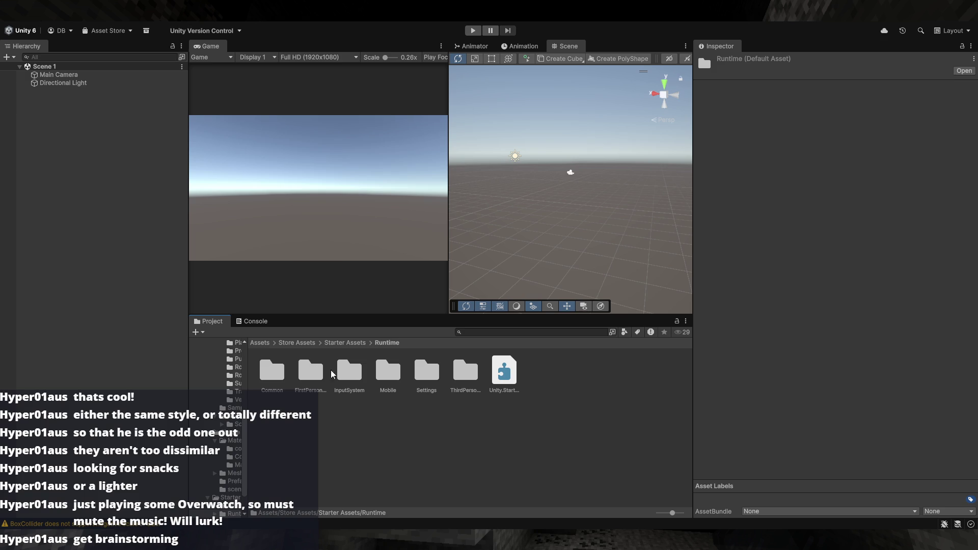
double_click(466, 382)
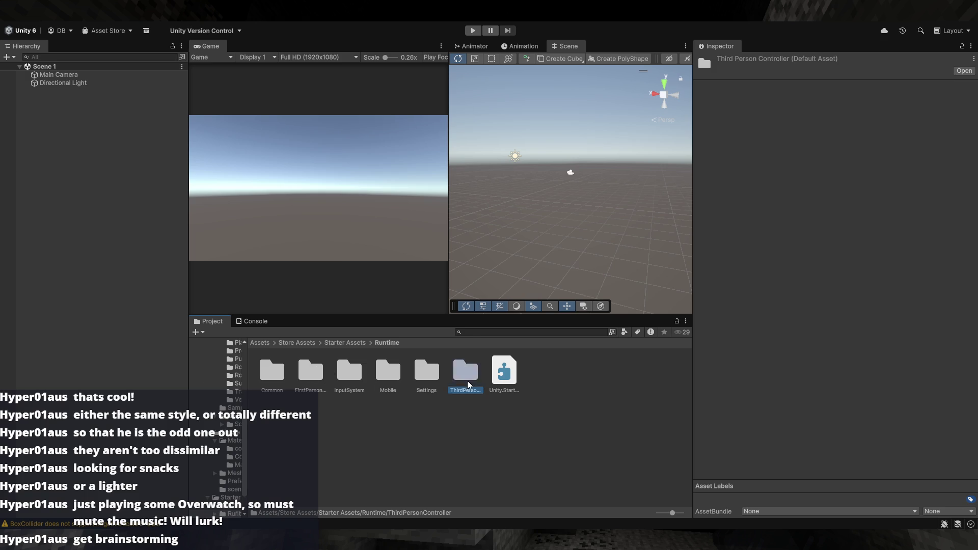
double_click(308, 373)
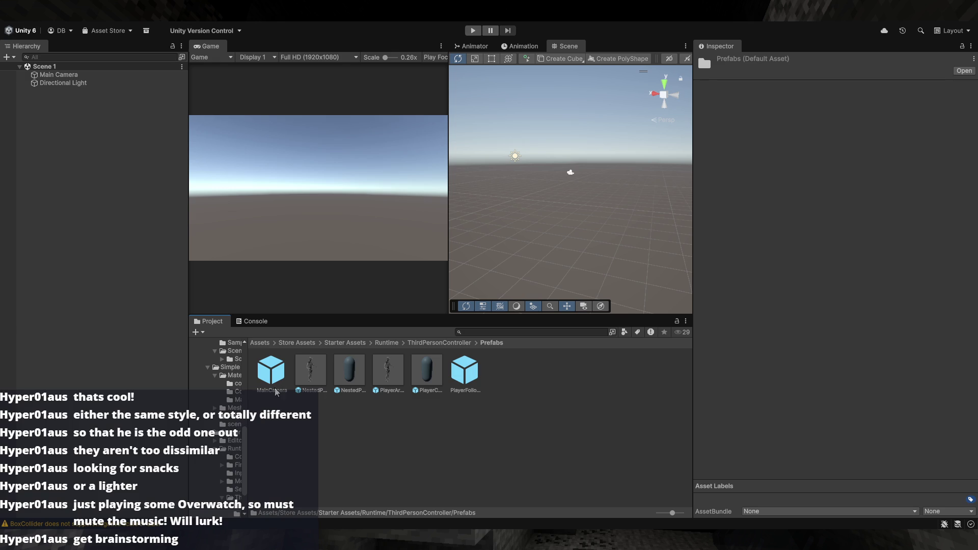
- Drag the NestedParentArmature prefab into the scene and delete Main Camera
mouse_move(308, 383)
left_mouse_down()
mouse_move(572, 225)
mouse_move(566, 240)
mouse_move(574, 184)
mouse_move(576, 198)
left_mouse_up()
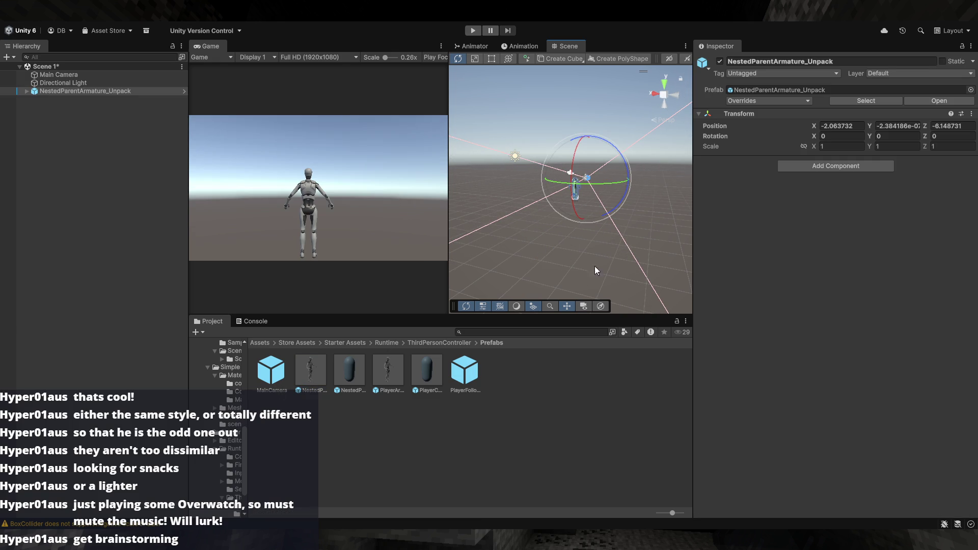
left_click(126, 77)
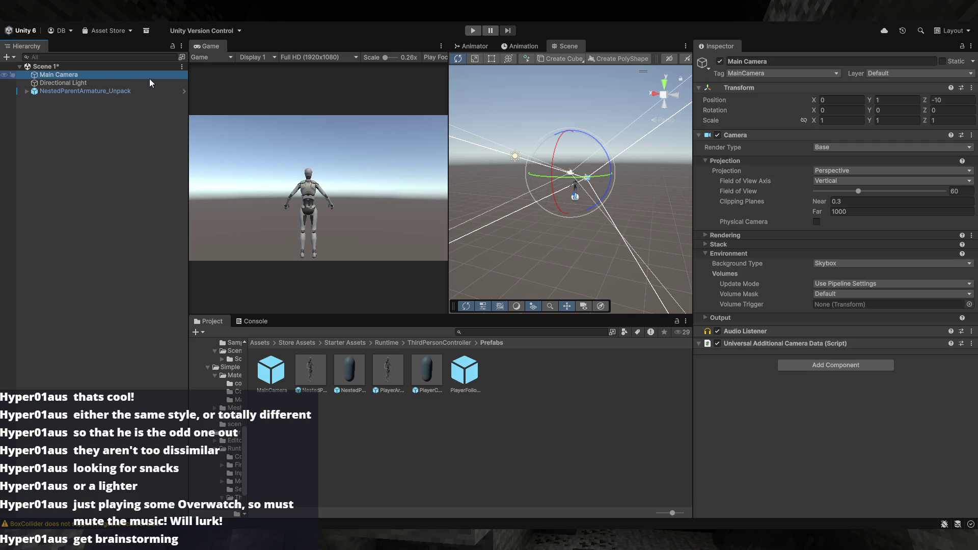
key("Delete")
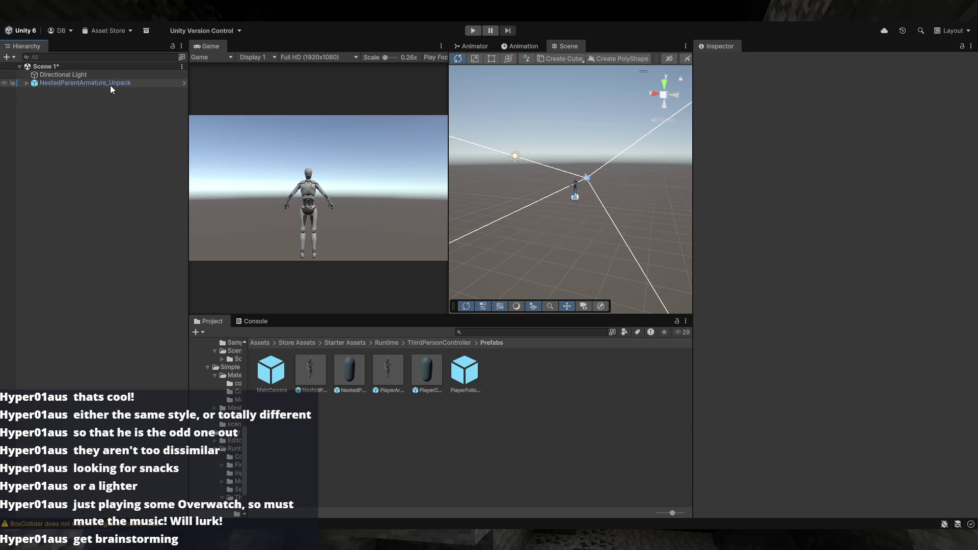
- Set the character's Position to X 0, Y 0, Z 0
left_click(106, 83)
left_click(836, 124)
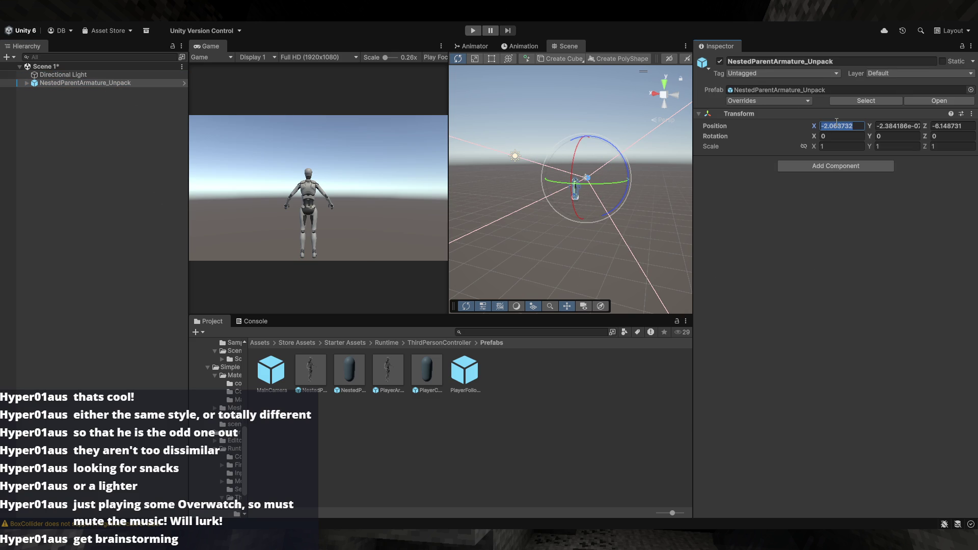
type("0")
key("Tab")
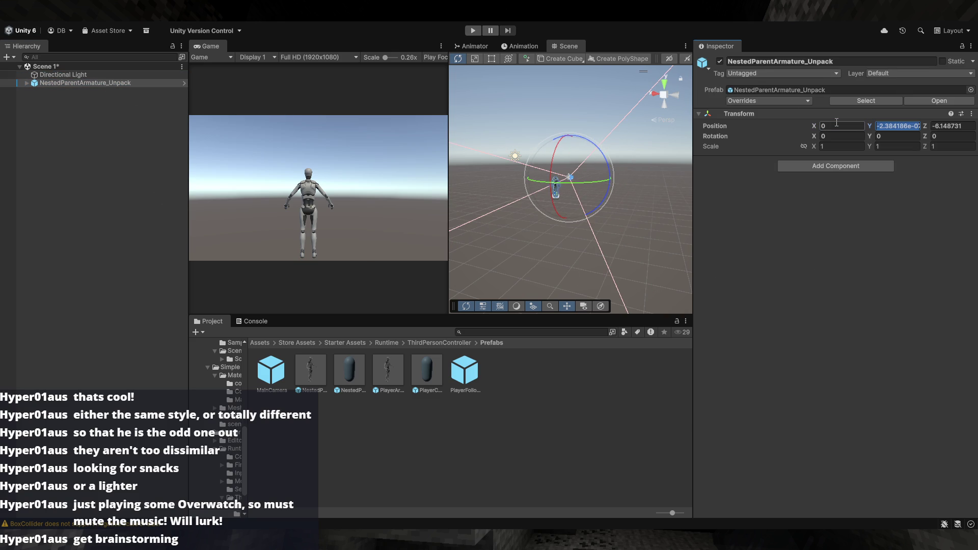
type("0")
key("Tab")
type("0")
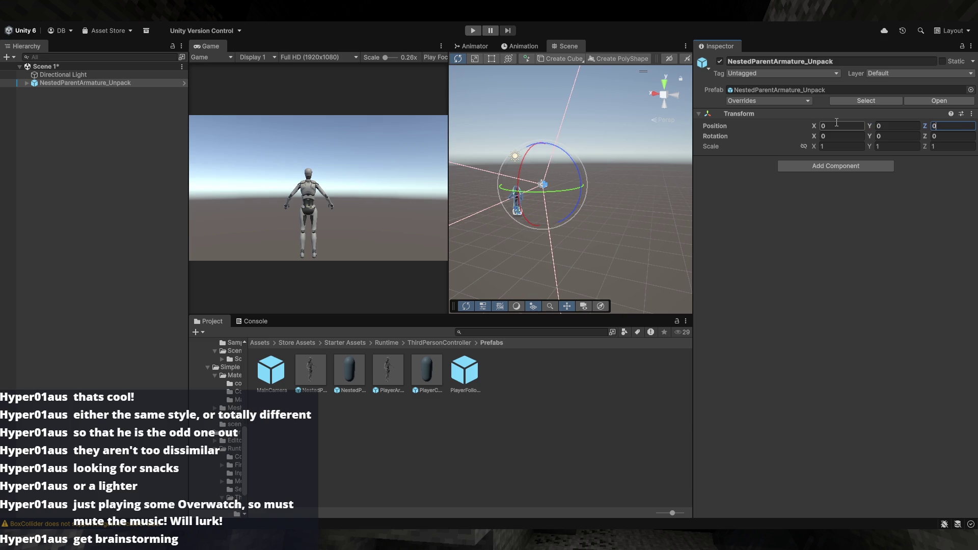
- Raise the character with the Move tool to about Y 1.3
left_click(680, 220)
scroll(637, 216, "up", 5)
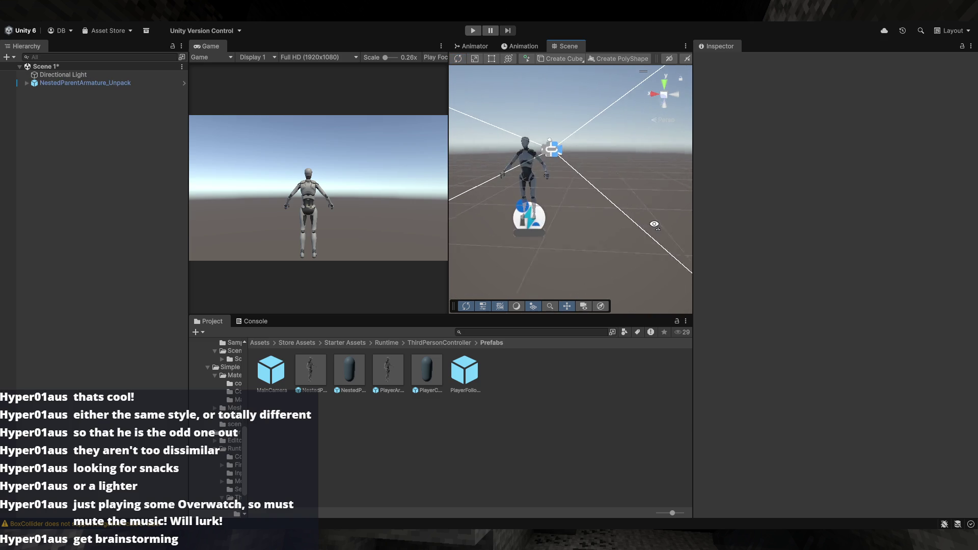
mouse_move(589, 211)
left_mouse_down()
mouse_move(566, 193)
mouse_move(581, 180)
left_mouse_up()
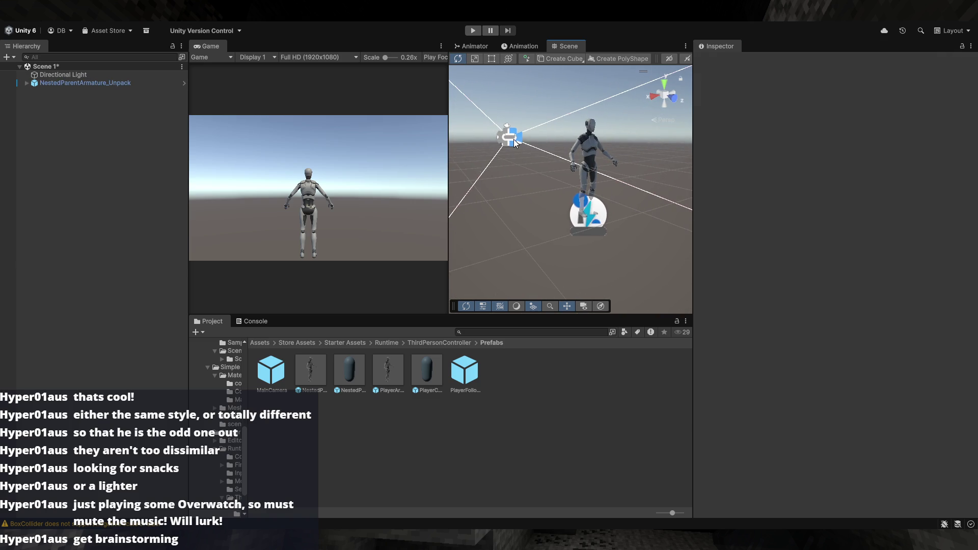
left_click(581, 180)
scroll(581, 180, "down", 4)
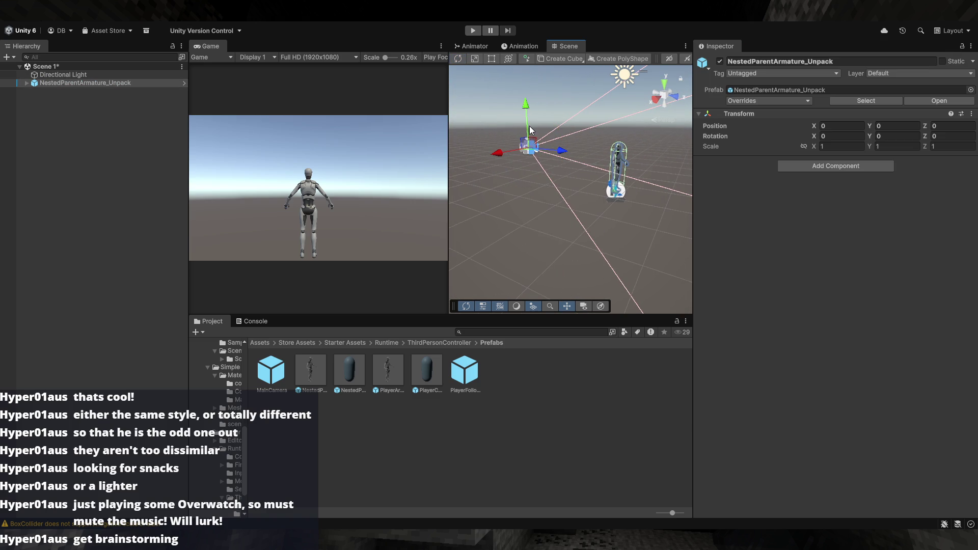
left_click_drag(527, 106, 528, 80)
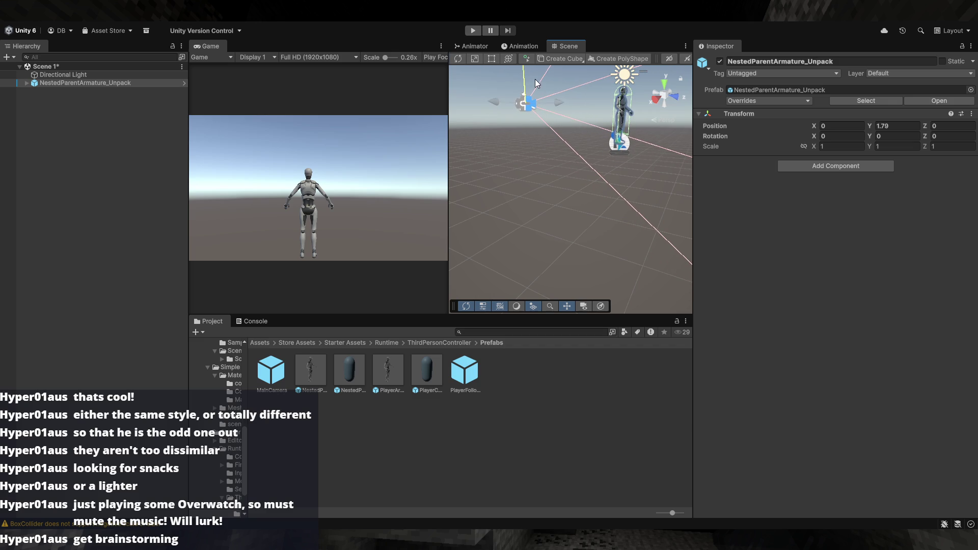
mouse_move(596, 181)
left_mouse_down()
mouse_move(611, 163)
mouse_move(634, 171)
mouse_move(649, 218)
mouse_move(618, 206)
left_mouse_up()
key("z")
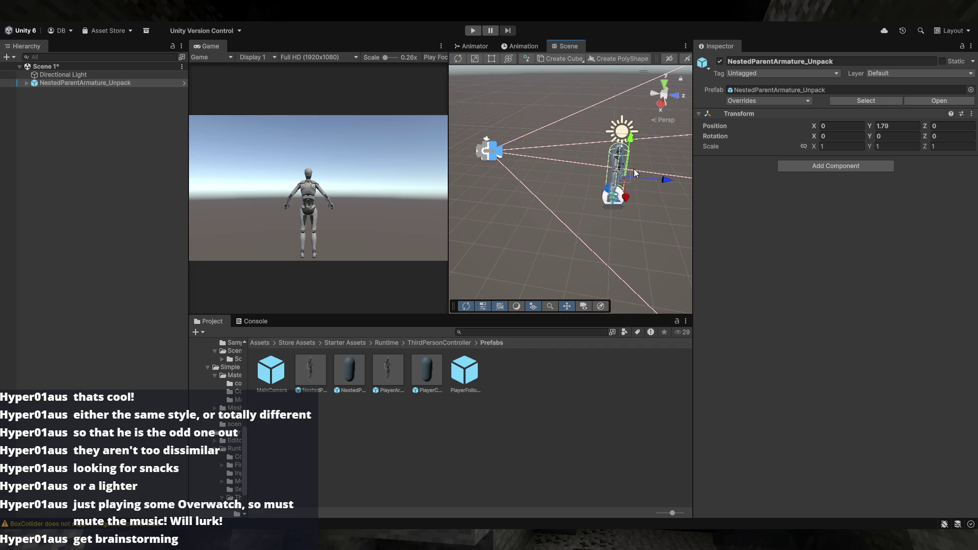
scroll(644, 213, "up", 3)
mouse_move(657, 204)
left_mouse_down()
mouse_move(679, 193)
mouse_move(593, 165)
mouse_move(579, 208)
left_mouse_up()
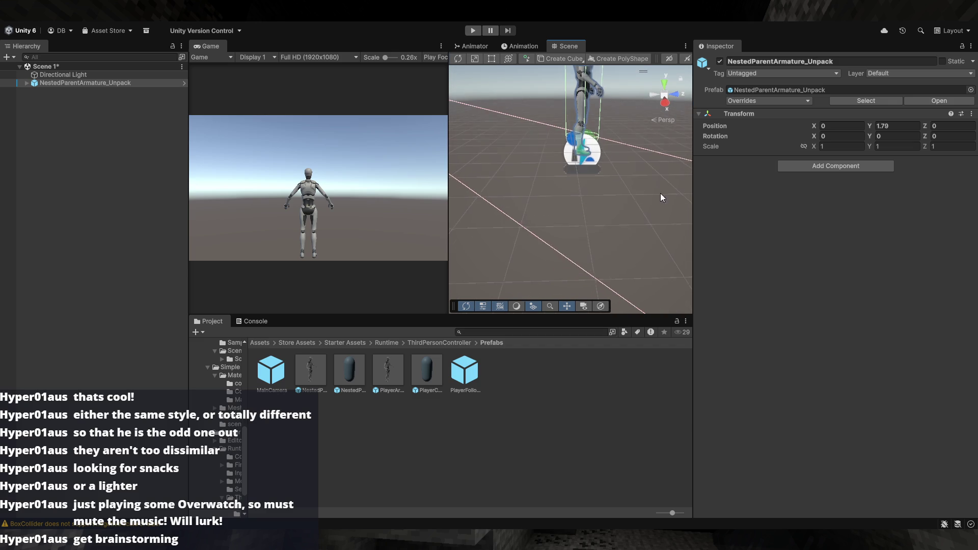
mouse_move(577, 209)
left_mouse_down()
mouse_move(558, 231)
mouse_move(579, 110)
mouse_move(599, 173)
mouse_move(594, 203)
mouse_move(600, 142)
mouse_move(615, 166)
mouse_move(670, 162)
mouse_move(697, 145)
left_mouse_up()
mouse_move(612, 114)
left_mouse_down()
mouse_move(613, 173)
mouse_move(536, 182)
mouse_move(528, 240)
left_mouse_up()
left_click(534, 194)
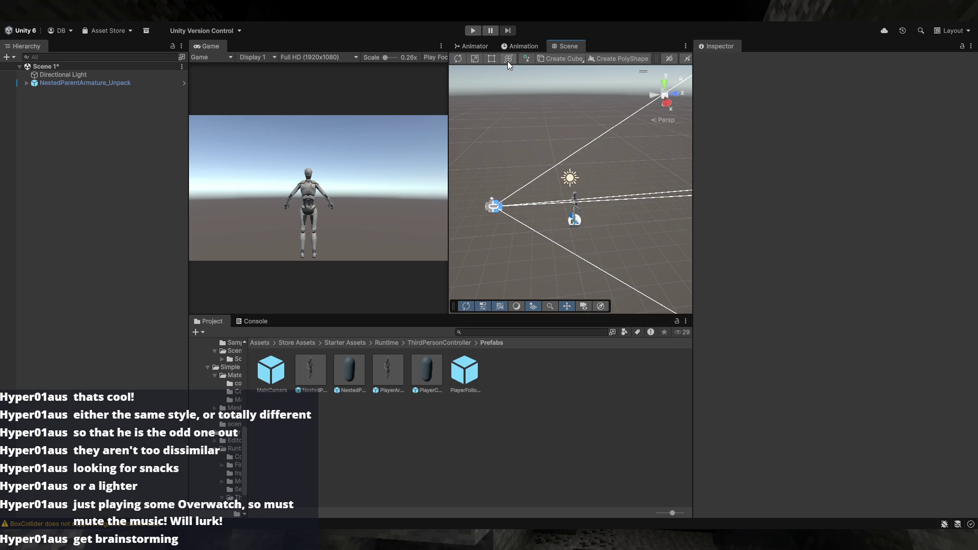
- Start drawing a ProBuilder cube base on the grid, then cancel it
left_click(560, 59)
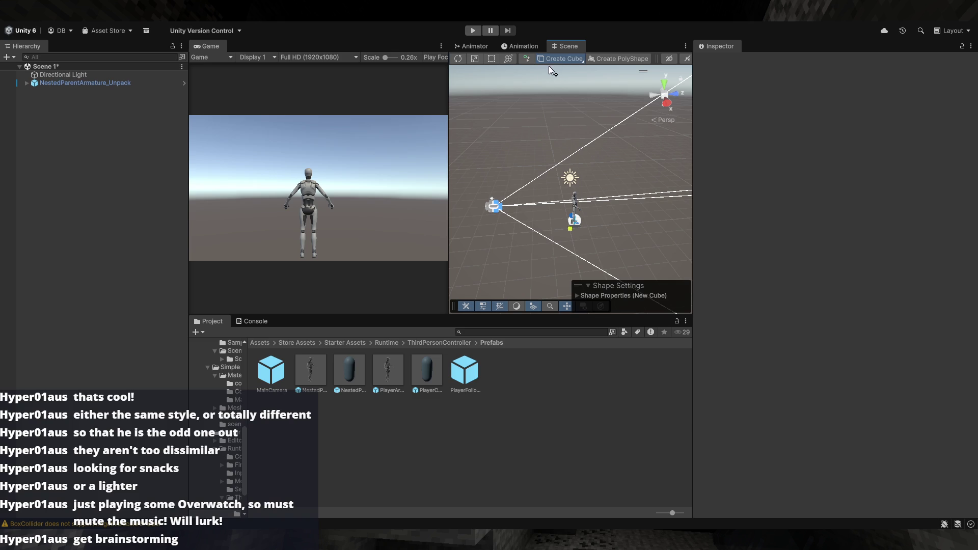
mouse_move(552, 112)
left_mouse_down()
mouse_move(577, 179)
mouse_move(544, 173)
left_mouse_up()
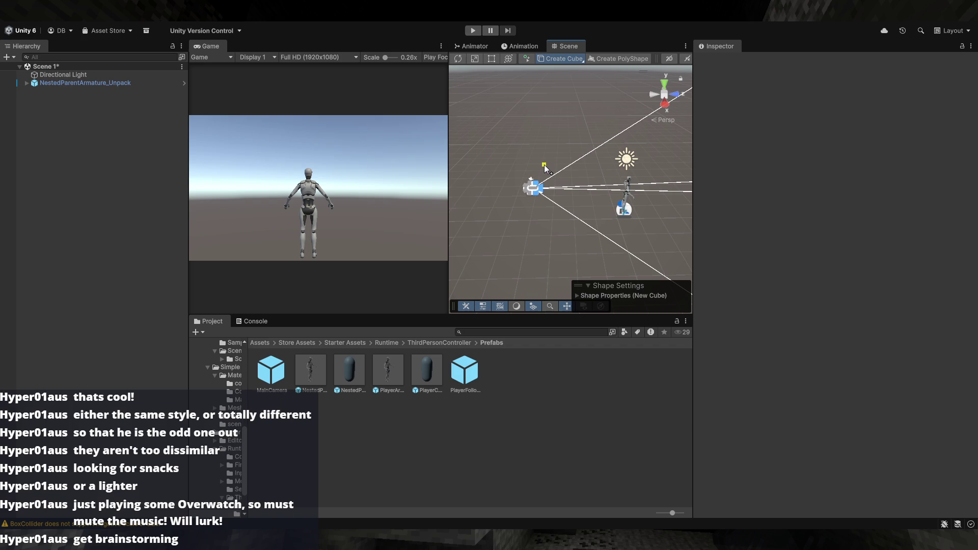
mouse_move(574, 197)
left_mouse_down()
mouse_move(768, 185)
mouse_move(653, 183)
mouse_move(738, 171)
mouse_move(714, 172)
mouse_move(729, 169)
mouse_move(611, 206)
mouse_move(560, 196)
left_mouse_up()
mouse_move(608, 104)
left_mouse_down()
mouse_move(546, 167)
mouse_move(548, 159)
left_mouse_up()
left_click(560, 59)
mouse_move(493, 106)
left_mouse_down()
mouse_move(665, 276)
mouse_move(658, 265)
left_mouse_up()
key("Escape")
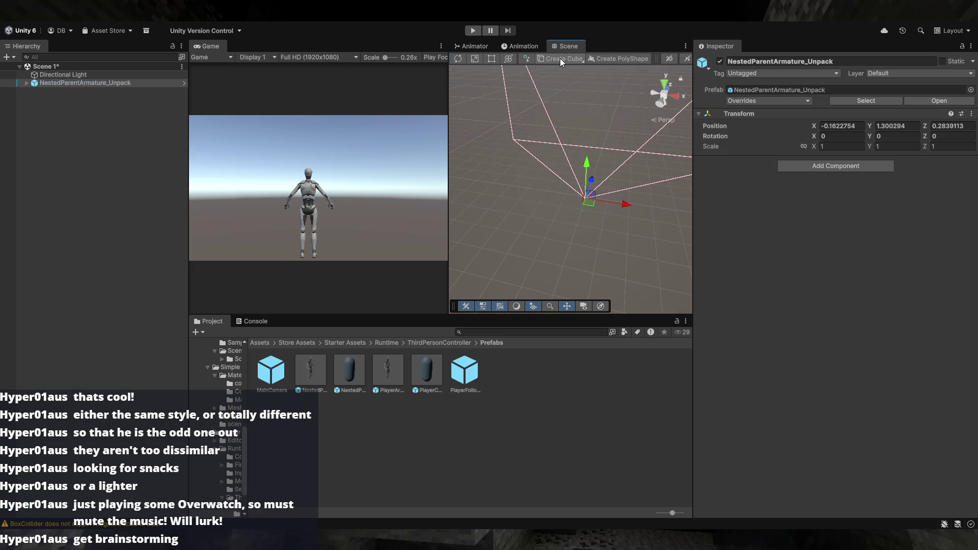
- Switch the shape type to Plane, with height and width cuts of 1
left_click(560, 58)
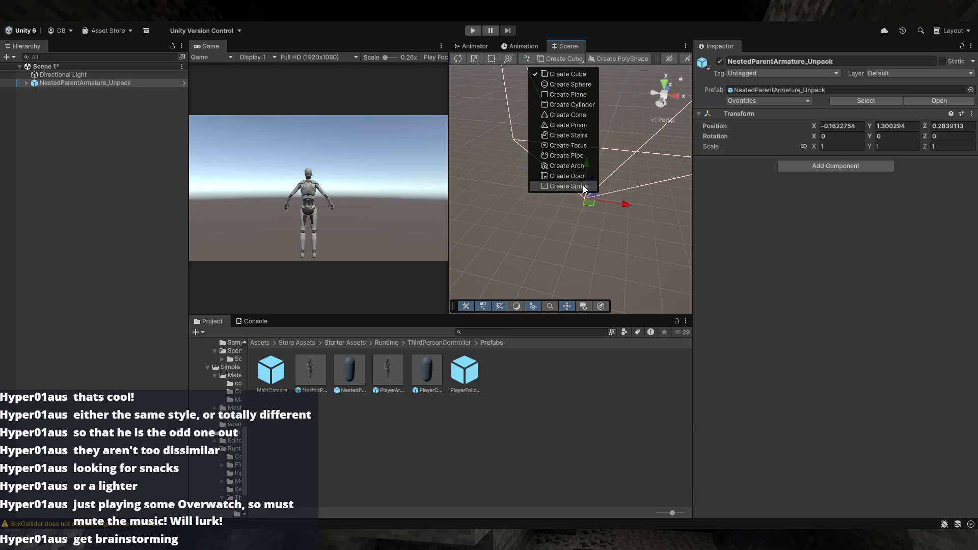
left_click(582, 186)
left_click(565, 60)
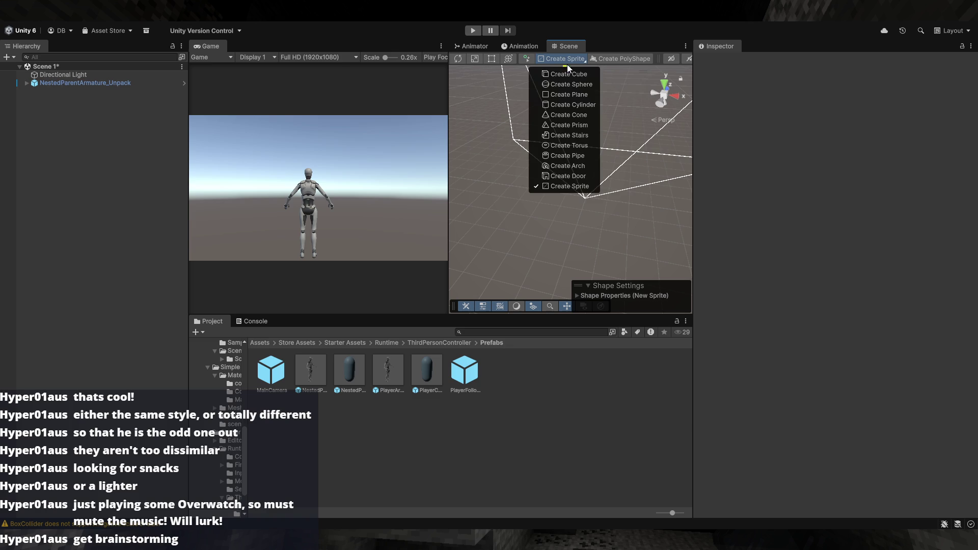
left_click(582, 95)
mouse_move(605, 144)
left_mouse_down()
mouse_move(613, 233)
mouse_move(630, 236)
left_mouse_up()
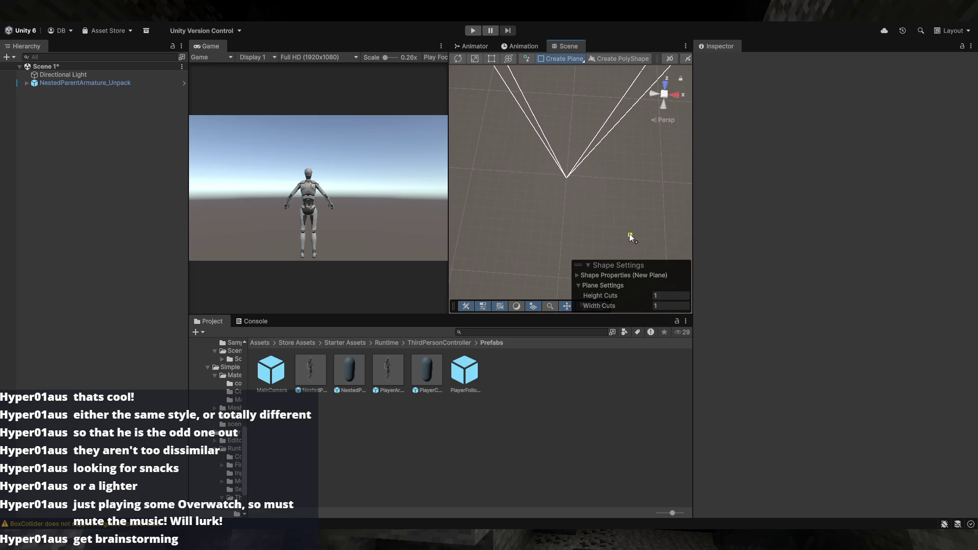
- Draw a large plane, about 185 by 114, and move it to X -73.3, Z 38.3
mouse_move(490, 120)
left_mouse_down()
mouse_move(668, 230)
mouse_move(658, 235)
left_mouse_up()
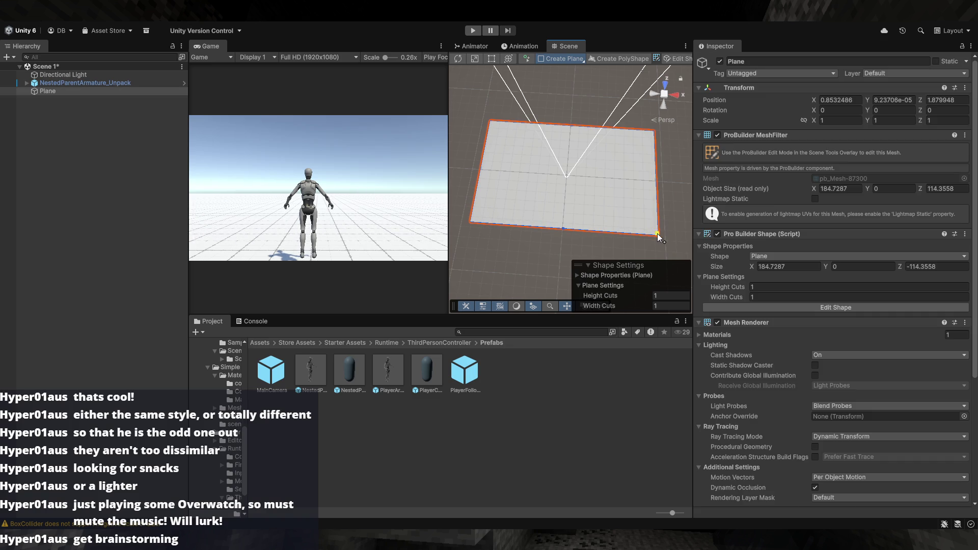
mouse_move(570, 182)
left_mouse_down()
mouse_move(539, 173)
mouse_move(505, 145)
left_mouse_up()
left_click(609, 187)
mouse_move(610, 188)
left_mouse_down()
mouse_move(517, 186)
mouse_move(541, 203)
mouse_move(528, 172)
mouse_move(505, 162)
mouse_move(668, 155)
mouse_move(674, 207)
mouse_move(655, 225)
mouse_move(622, 214)
mouse_move(690, 204)
left_mouse_up()
mouse_move(794, 203)
left_mouse_down()
mouse_move(627, 190)
mouse_move(622, 179)
mouse_move(630, 212)
mouse_move(647, 202)
mouse_move(578, 188)
left_mouse_up()
- Inspect the plane beneath the character from several angles, then enter Play mode
left_click(508, 146)
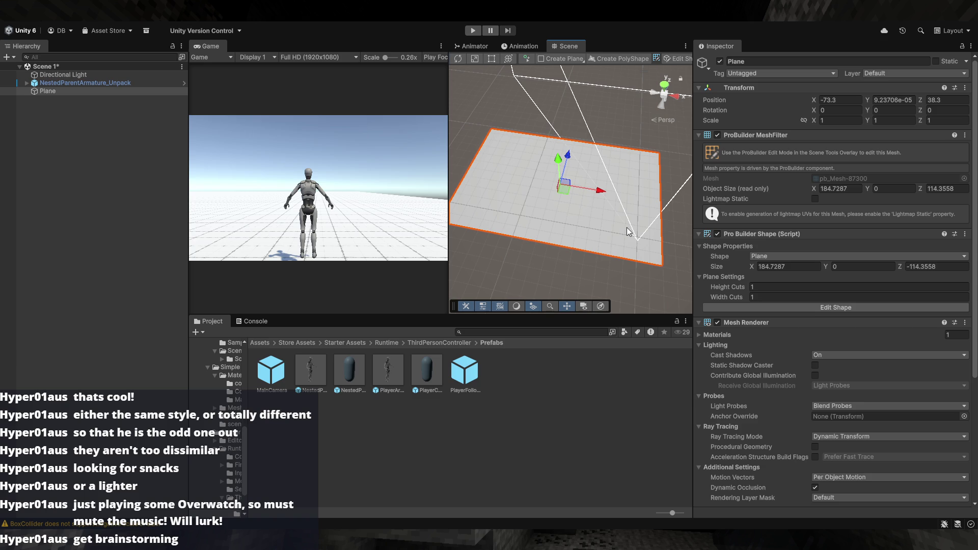
left_click_drag(606, 233, 616, 172)
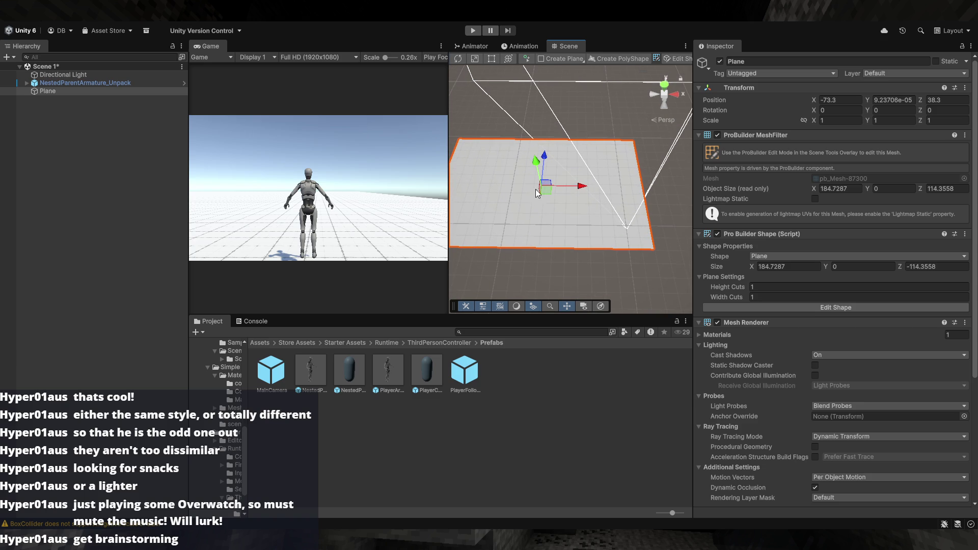
left_click_drag(545, 155, 642, 232)
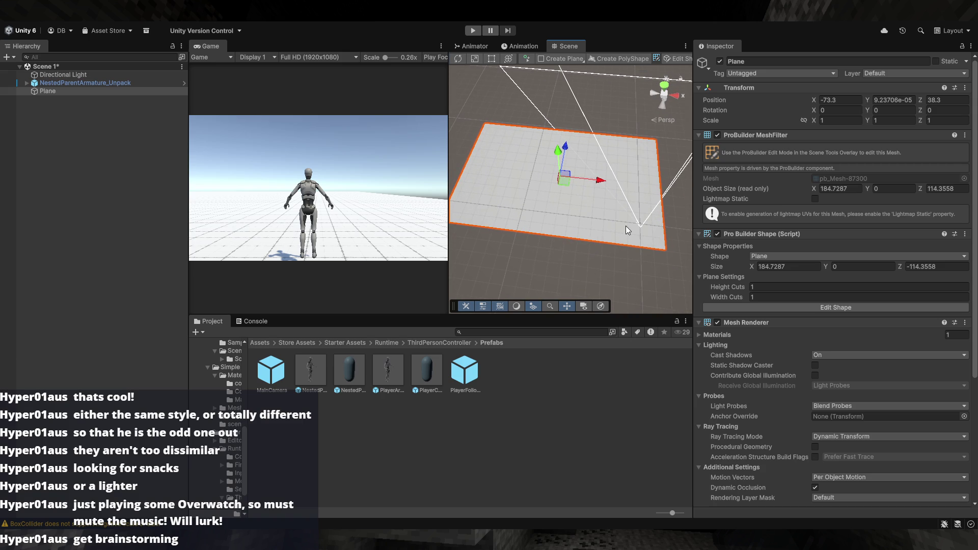
left_click(528, 99)
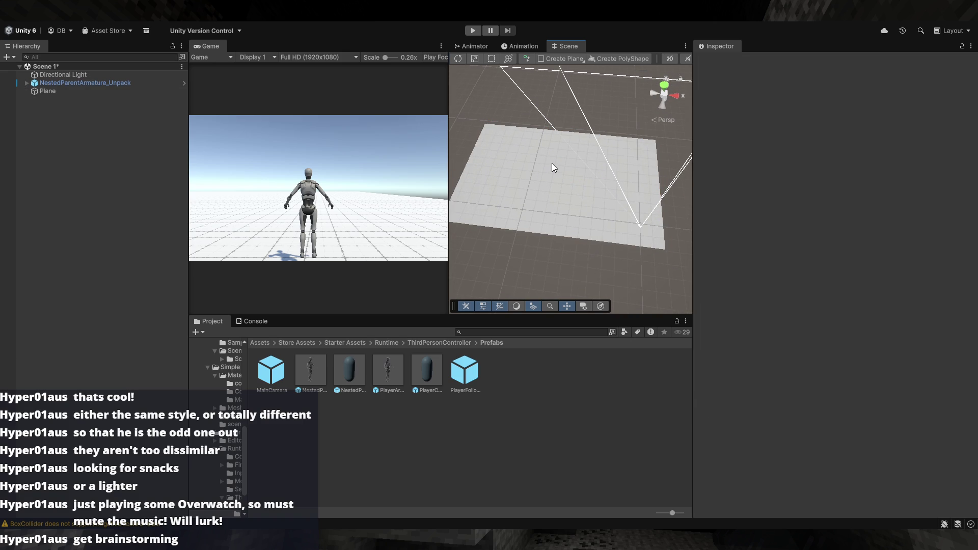
mouse_move(576, 180)
left_mouse_down()
mouse_move(613, 183)
mouse_move(578, 182)
left_mouse_up()
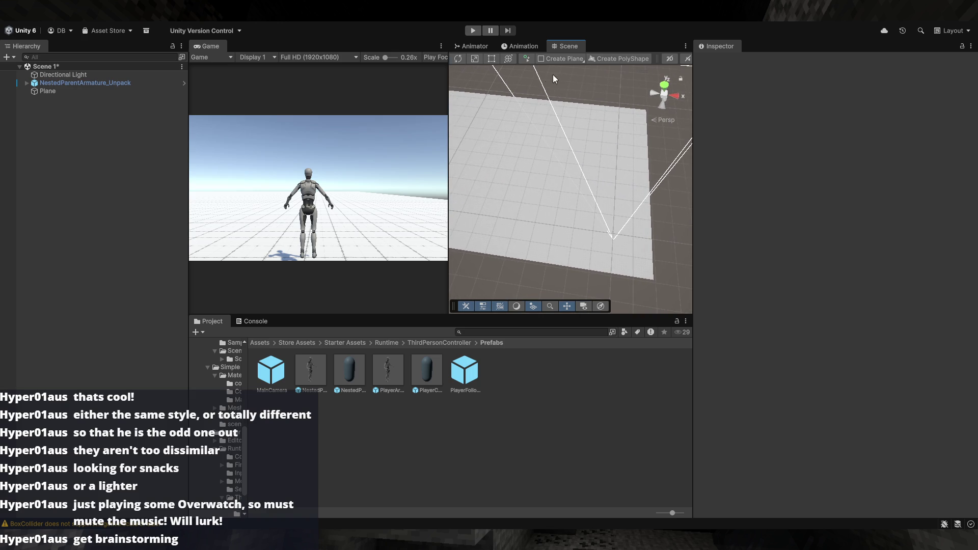
left_click(474, 31)
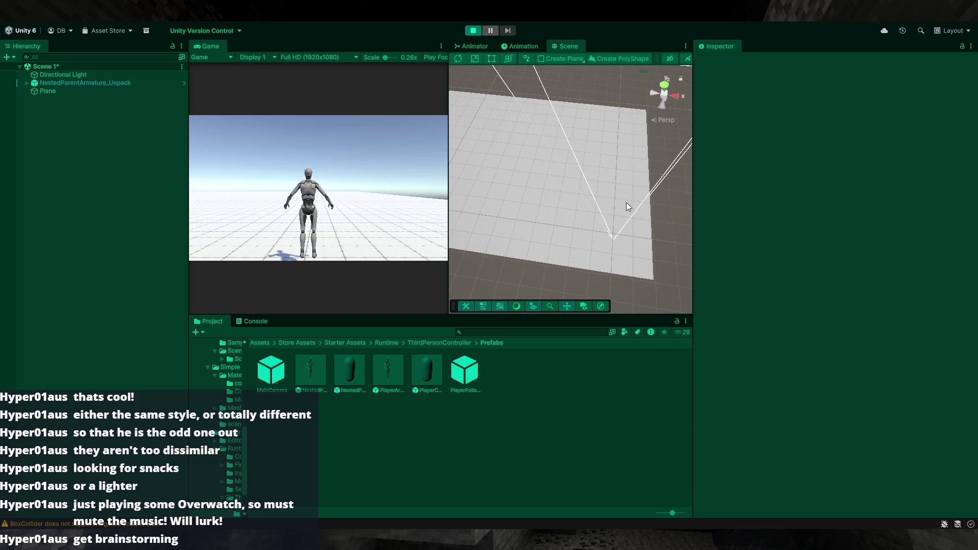
- Run the character forward across the plane with W, then stop Play mode
mouse_move(668, 232)
left_mouse_down()
mouse_move(655, 233)
mouse_move(665, 227)
left_mouse_up()
key("w")
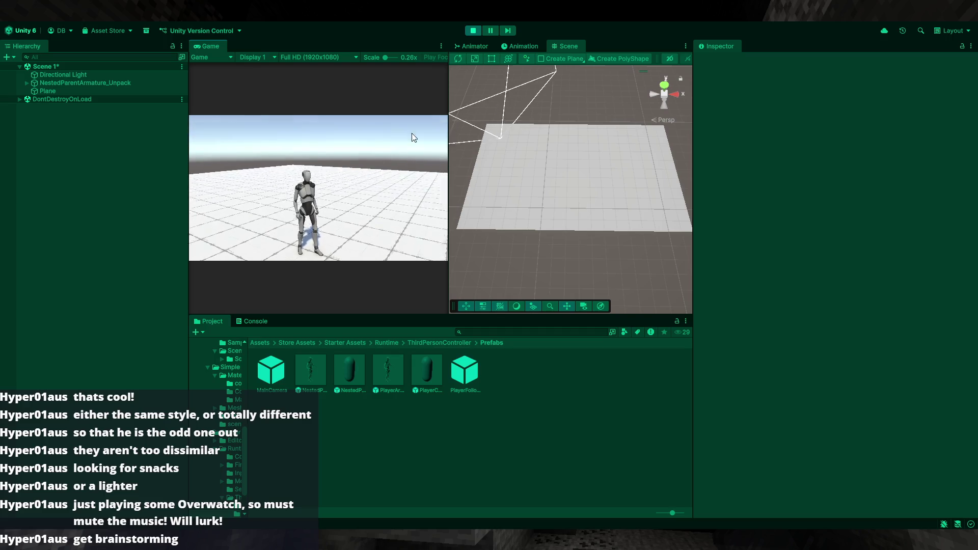
left_click(467, 30)
left_click_drag(502, 160, 599, 204)
- Narrow the ground plane by pulling its left edge inward with the Rect tool
left_click(502, 182)
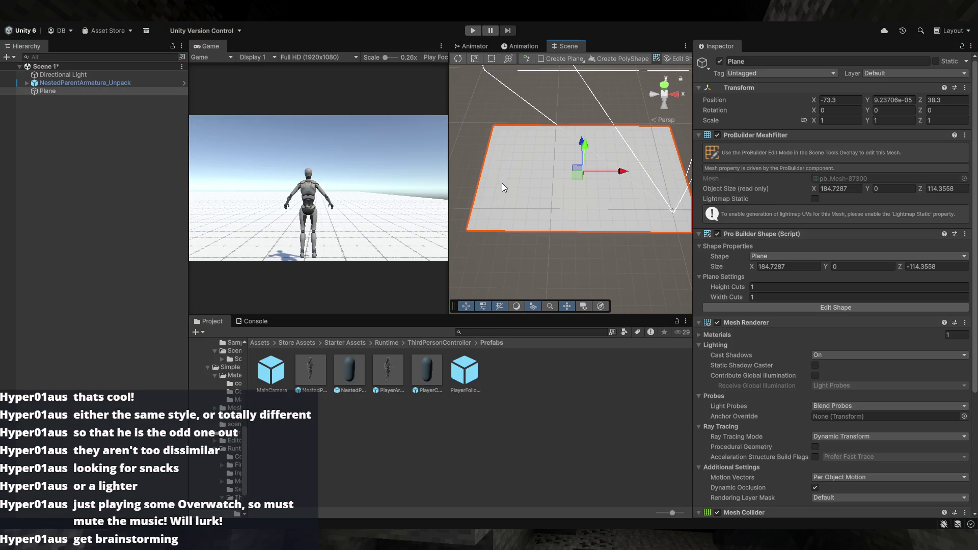
key("r")
key("t")
mouse_move(484, 169)
left_mouse_down()
mouse_move(521, 182)
mouse_move(465, 178)
mouse_move(487, 176)
mouse_move(473, 175)
left_mouse_up()
left_click(477, 170)
left_click(482, 179)
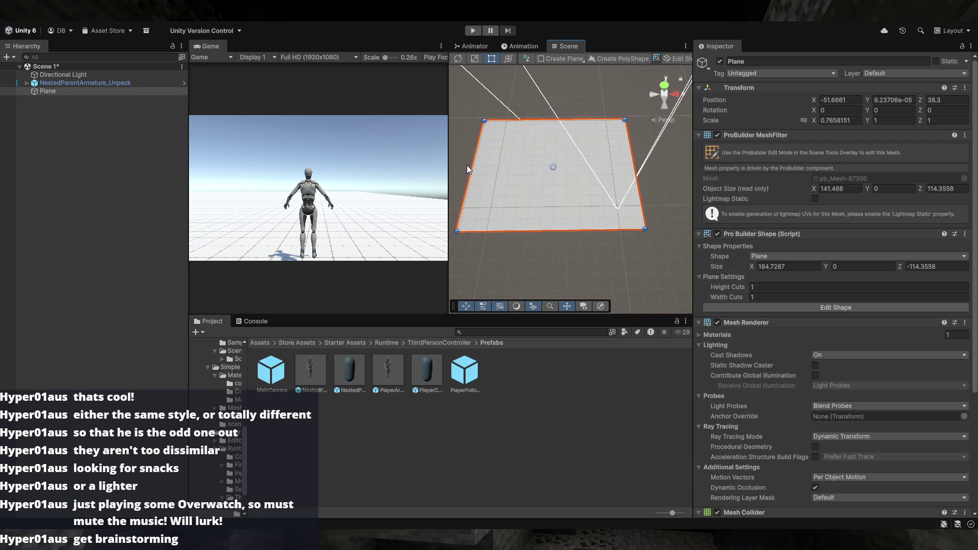
left_click(467, 165)
scroll(463, 180, "up", 5)
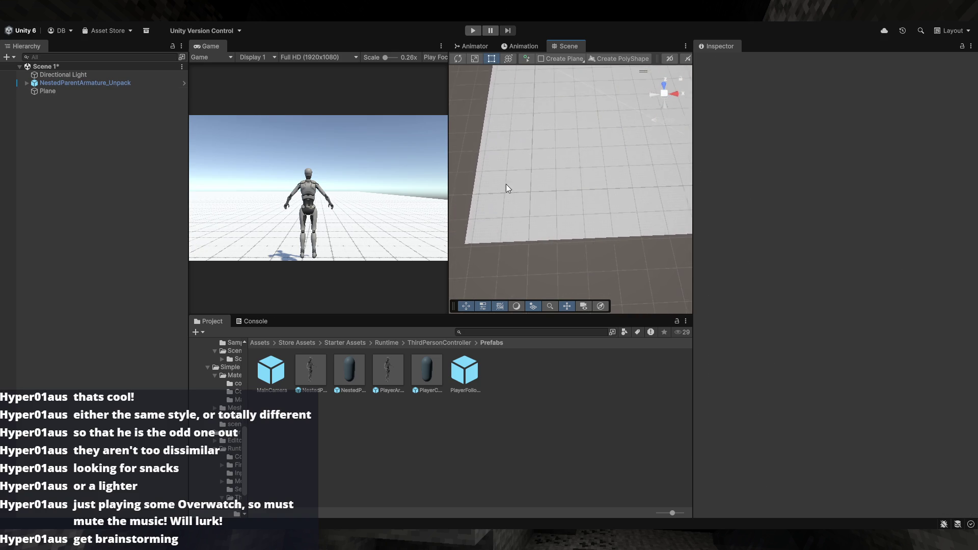
left_click(484, 172)
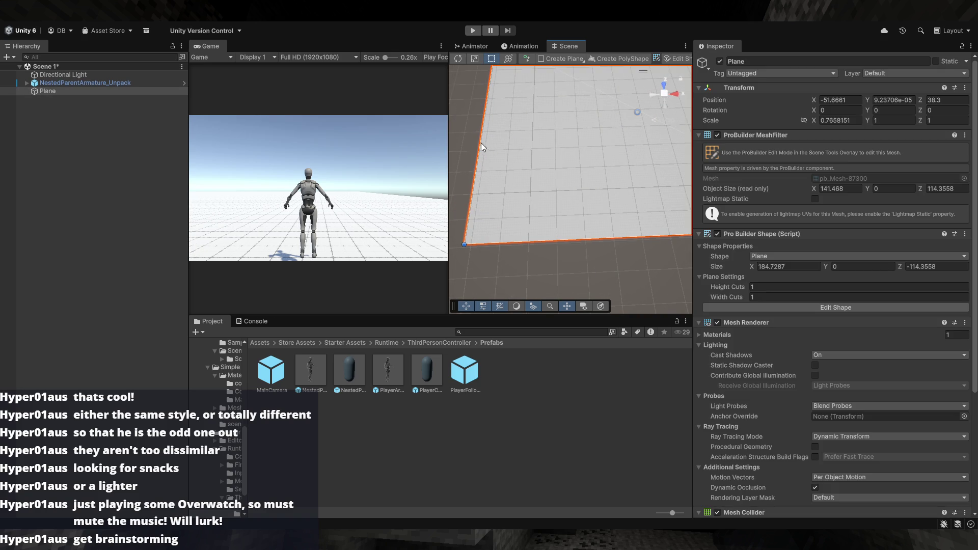
left_click_drag(479, 148, 482, 156)
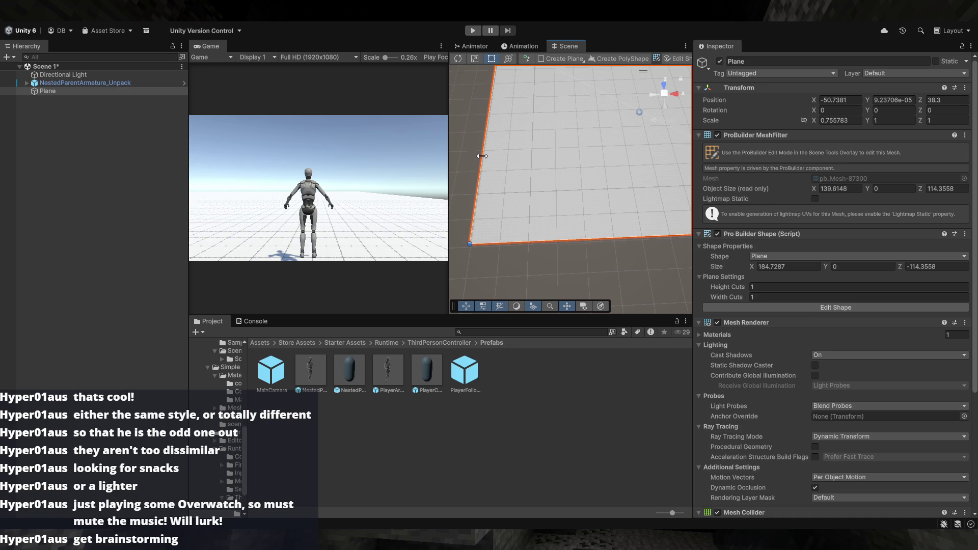
left_click(516, 265)
- Shorten the plane's depth by dragging its corner, to roughly 0.75 by 0.95 scale
mouse_move(517, 265)
left_mouse_down()
mouse_move(518, 211)
mouse_move(551, 214)
mouse_move(573, 244)
mouse_move(530, 232)
mouse_move(529, 250)
left_mouse_up()
left_click(548, 220)
left_click(567, 220)
left_click(529, 250)
left_click_drag(491, 203, 475, 207)
mouse_move(475, 207)
left_mouse_down()
mouse_move(473, 190)
mouse_move(644, 168)
mouse_move(624, 157)
mouse_move(633, 175)
mouse_move(430, 188)
left_mouse_up()
left_click(486, 169)
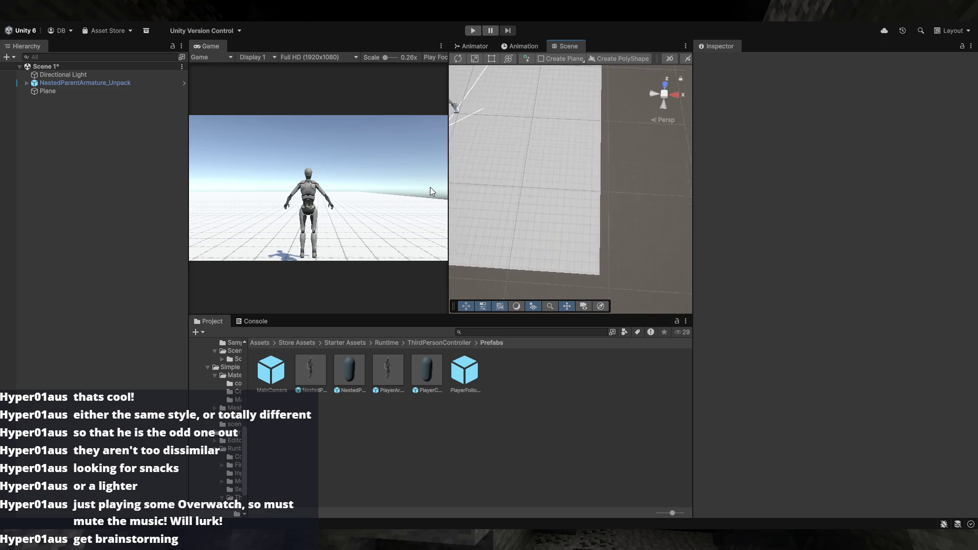
left_click(572, 234)
mouse_move(586, 229)
left_mouse_down()
mouse_move(563, 212)
mouse_move(603, 213)
left_mouse_up()
left_click(603, 214)
left_click_drag(582, 257, 542, 113)
- Enable grid snapping and lower the plane about 15 units, to Y -15
left_click(560, 60)
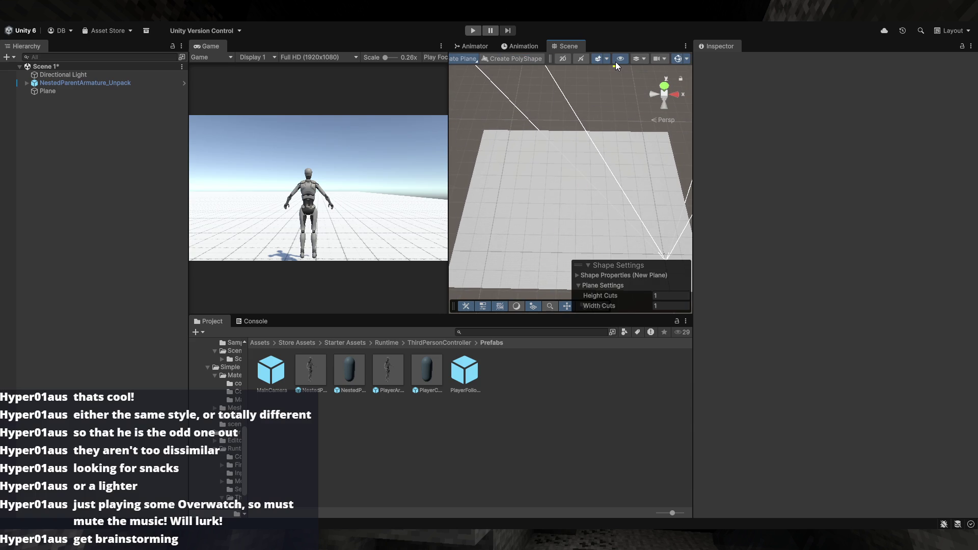
scroll(615, 62, "up", 5)
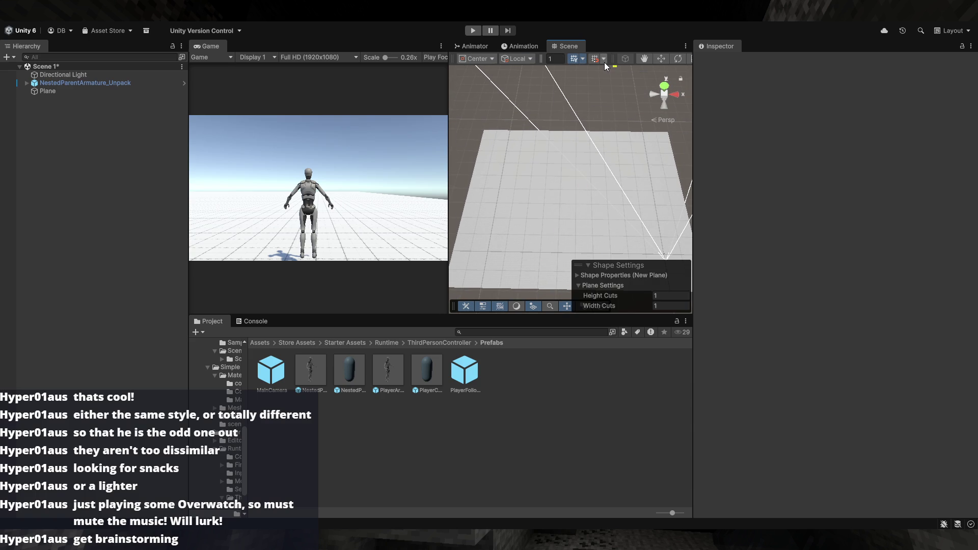
left_click(593, 61)
mouse_move(578, 105)
left_mouse_down()
mouse_move(596, 200)
mouse_move(584, 205)
mouse_move(567, 159)
left_mouse_up()
left_click(589, 174)
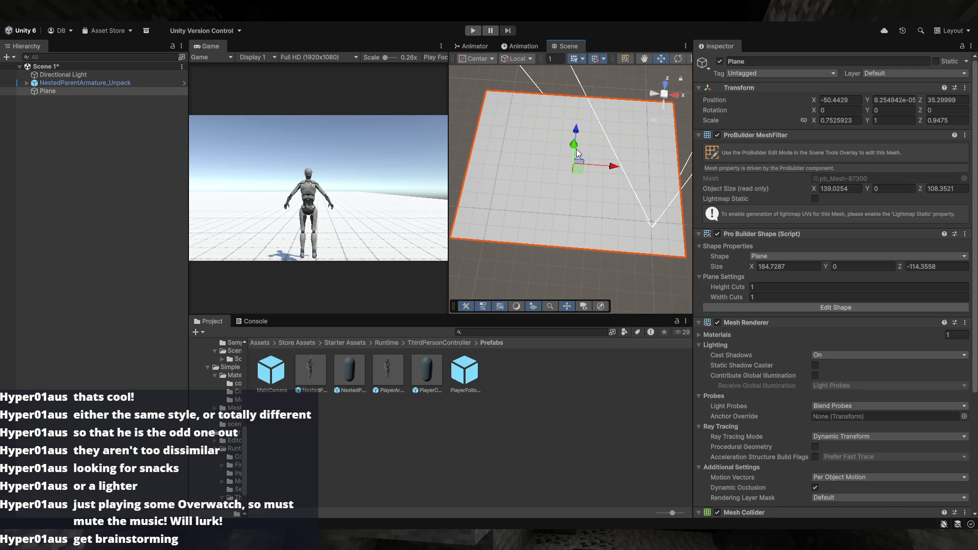
left_click_drag(575, 147, 576, 159)
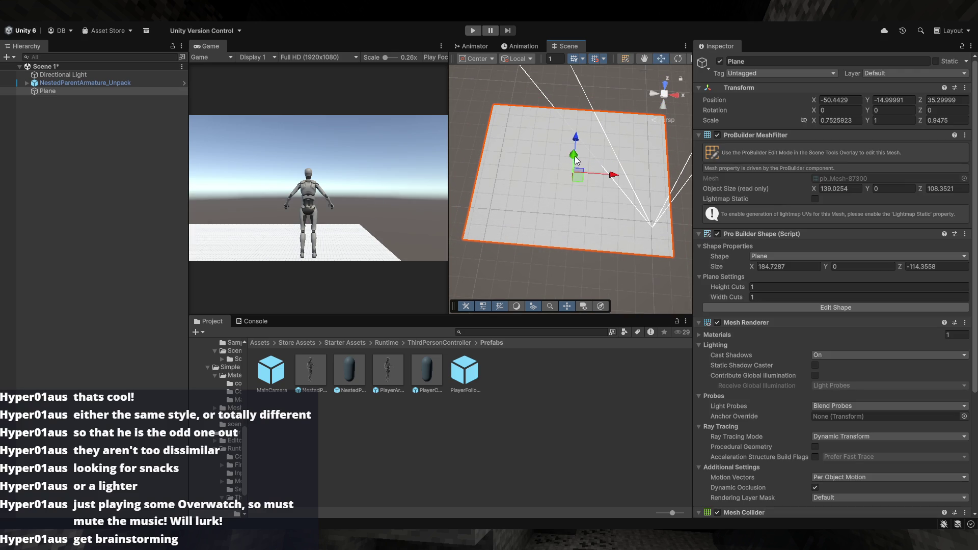
left_click(589, 295)
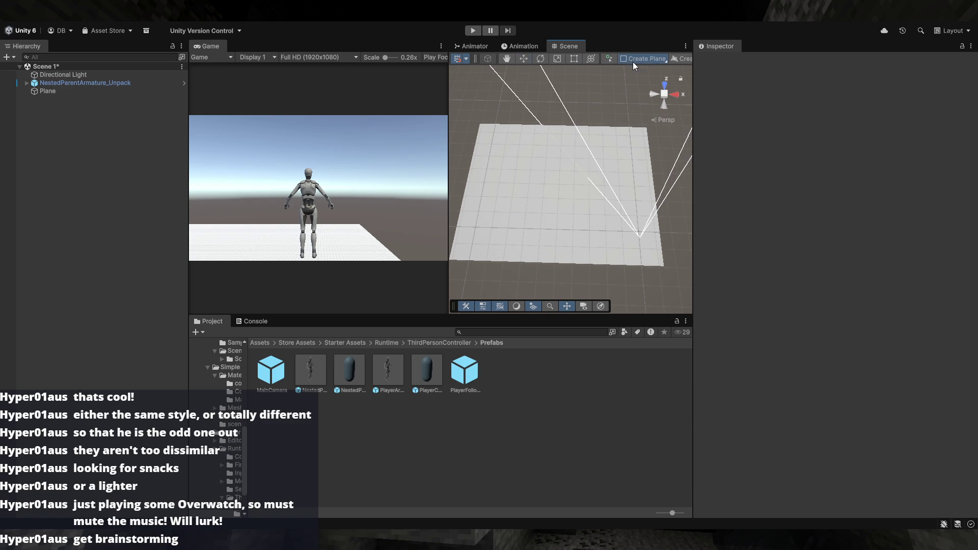
- Start a new ProBuilder plane, undoing three misplaced drawing attempts
left_click(632, 60)
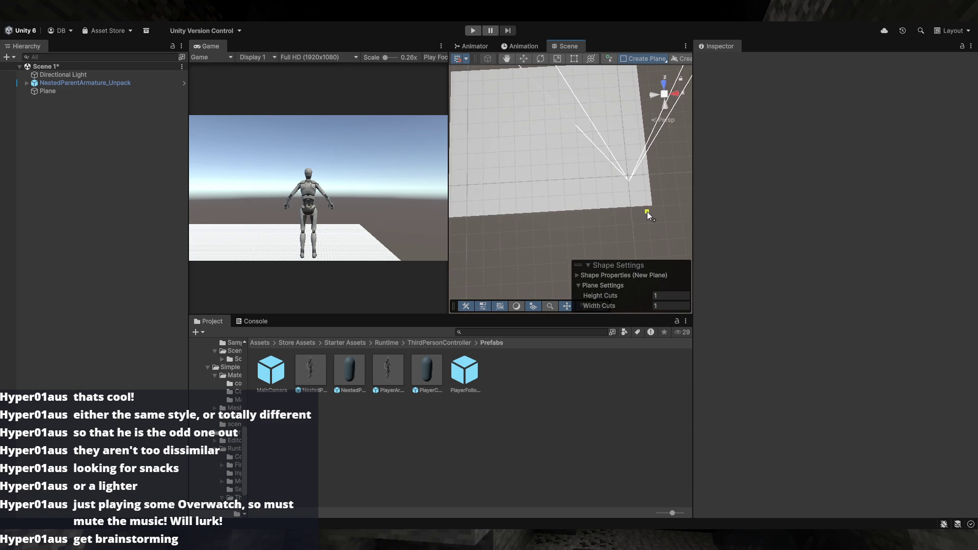
mouse_move(647, 206)
left_mouse_down()
mouse_move(539, 161)
mouse_move(502, 116)
mouse_move(521, 142)
mouse_move(489, 122)
left_mouse_up()
key("ctrl+z")
left_click_drag(648, 205, 599, 199)
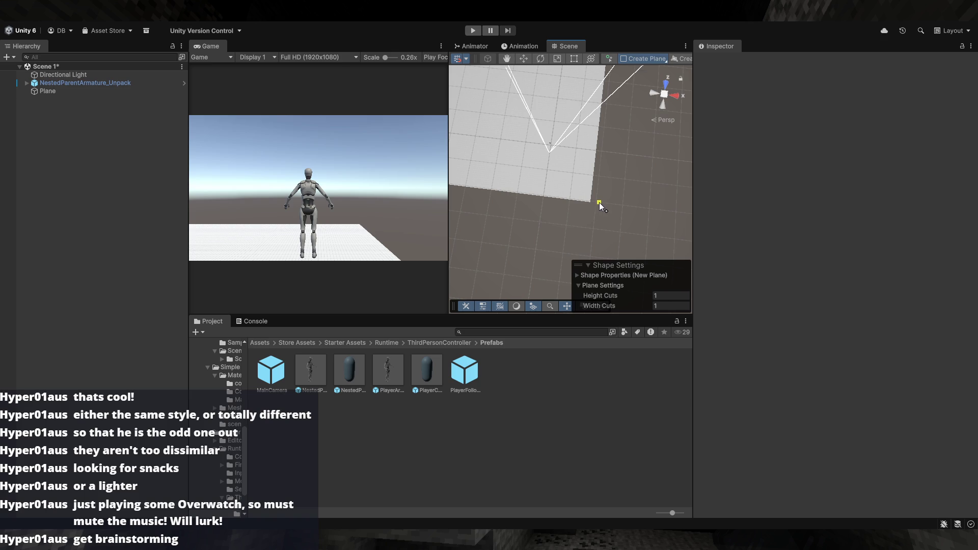
mouse_move(597, 202)
left_mouse_down()
mouse_move(568, 165)
mouse_move(540, 158)
mouse_move(584, 196)
mouse_move(619, 203)
mouse_move(621, 193)
mouse_move(606, 196)
mouse_move(461, 85)
mouse_move(527, 131)
left_mouse_up()
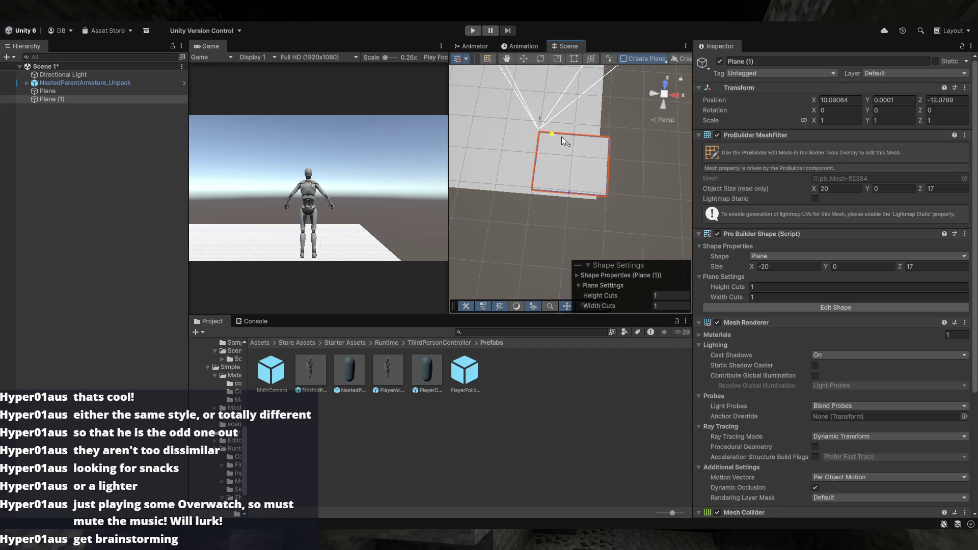
key("ctrl+z")
mouse_move(601, 168)
left_mouse_down()
mouse_move(647, 179)
mouse_move(626, 170)
mouse_move(618, 211)
left_mouse_up()
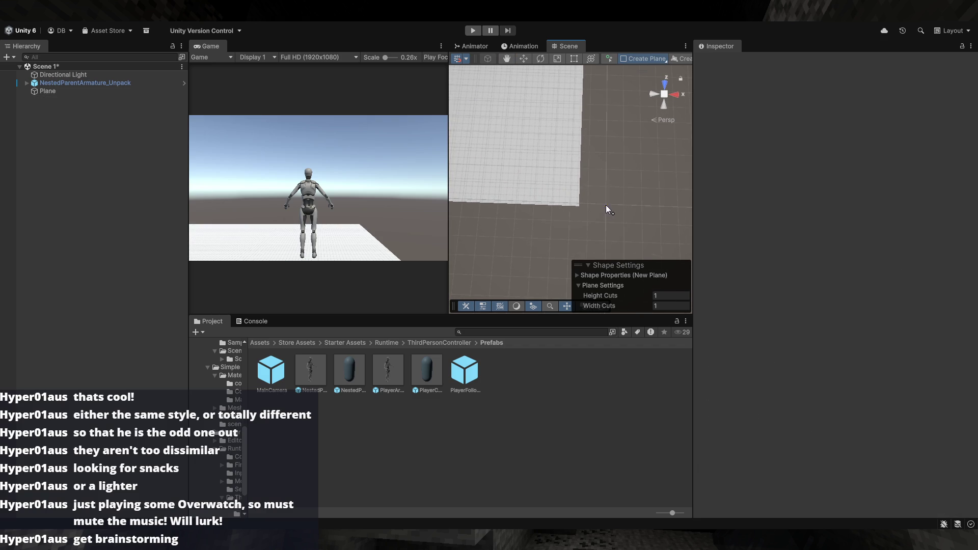
mouse_move(499, 127)
left_mouse_down()
mouse_move(600, 189)
mouse_move(599, 204)
mouse_move(603, 195)
mouse_move(484, 114)
left_mouse_up()
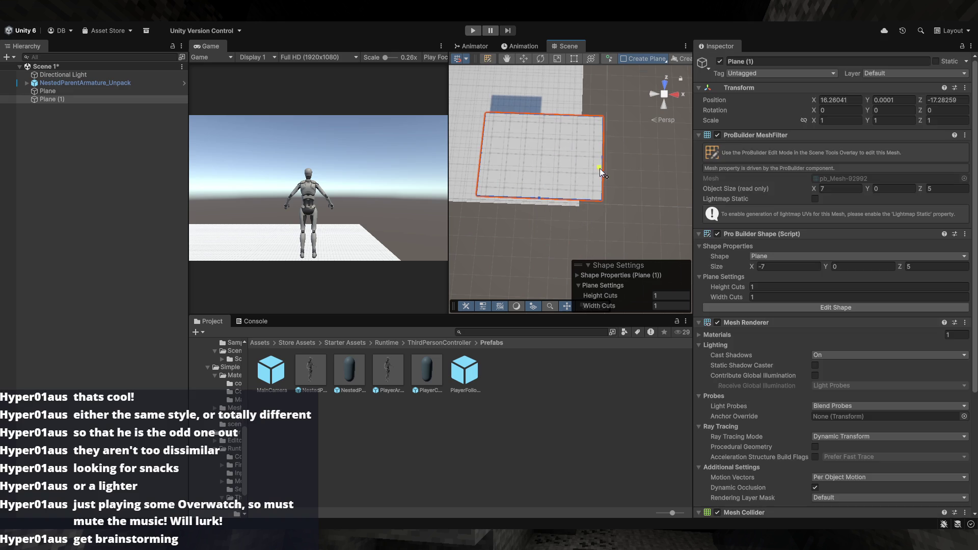
key("ctrl+z")
- Draw Plane (1), 140 by 110 units, at the character's ground level
left_click(597, 191)
key("ctrl+z")
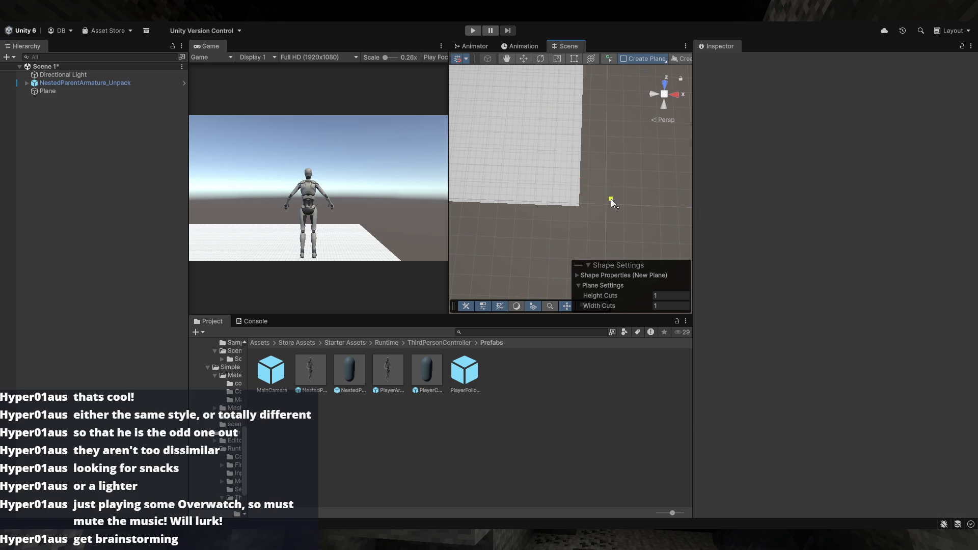
mouse_move(606, 205)
left_mouse_down()
mouse_move(575, 155)
mouse_move(585, 152)
mouse_move(530, 136)
mouse_move(546, 124)
mouse_move(582, 157)
mouse_move(616, 168)
left_mouse_up()
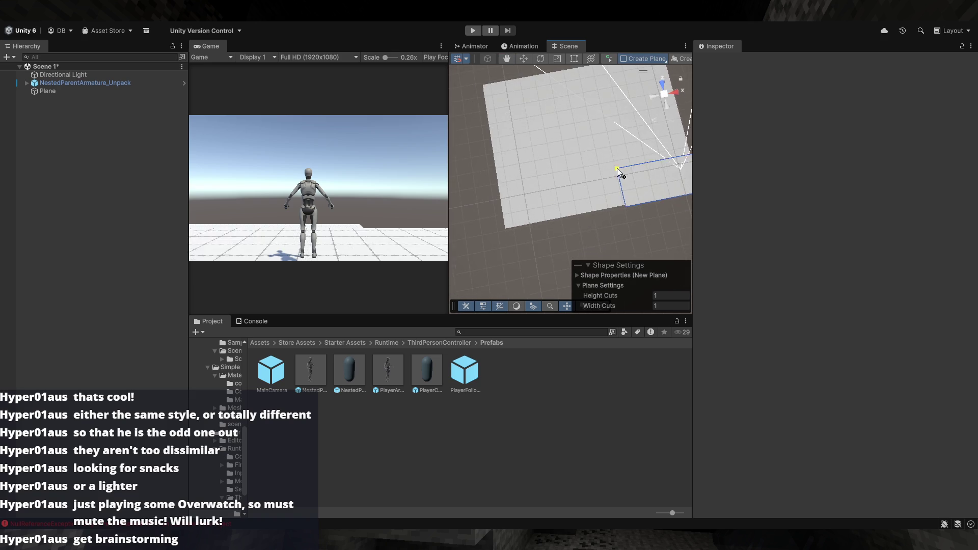
mouse_move(503, 115)
left_mouse_down()
mouse_move(521, 87)
mouse_move(536, 92)
mouse_move(572, 153)
mouse_move(562, 162)
mouse_move(517, 94)
mouse_move(558, 132)
mouse_move(539, 129)
mouse_move(613, 171)
mouse_move(583, 163)
mouse_move(589, 149)
mouse_move(524, 153)
mouse_move(586, 164)
mouse_move(538, 145)
left_mouse_up()
left_click(558, 159)
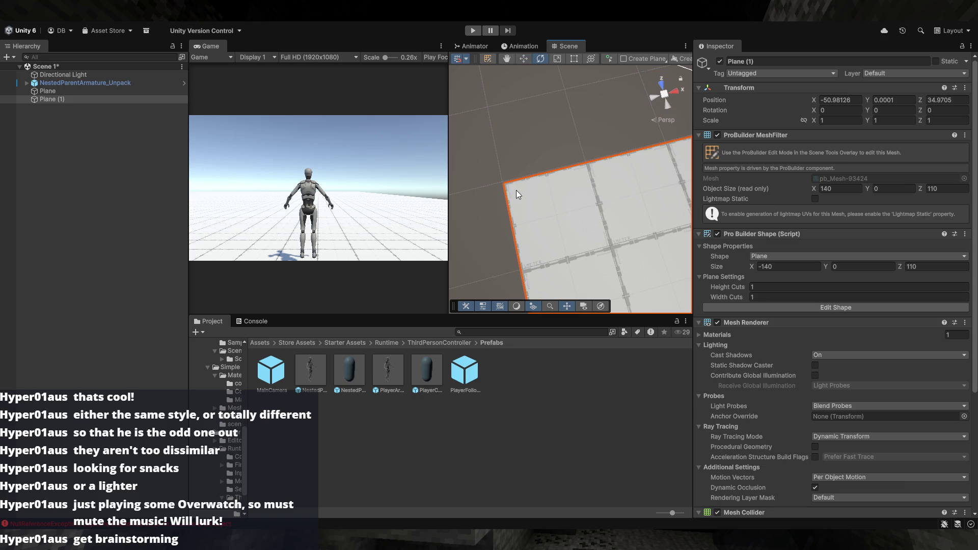
- Round Plane (1)'s Transform position to X -50 and Z 34
mouse_move(648, 226)
left_mouse_down()
mouse_move(561, 192)
mouse_move(531, 201)
mouse_move(533, 240)
mouse_move(558, 212)
mouse_move(578, 228)
left_mouse_up()
left_click(580, 232)
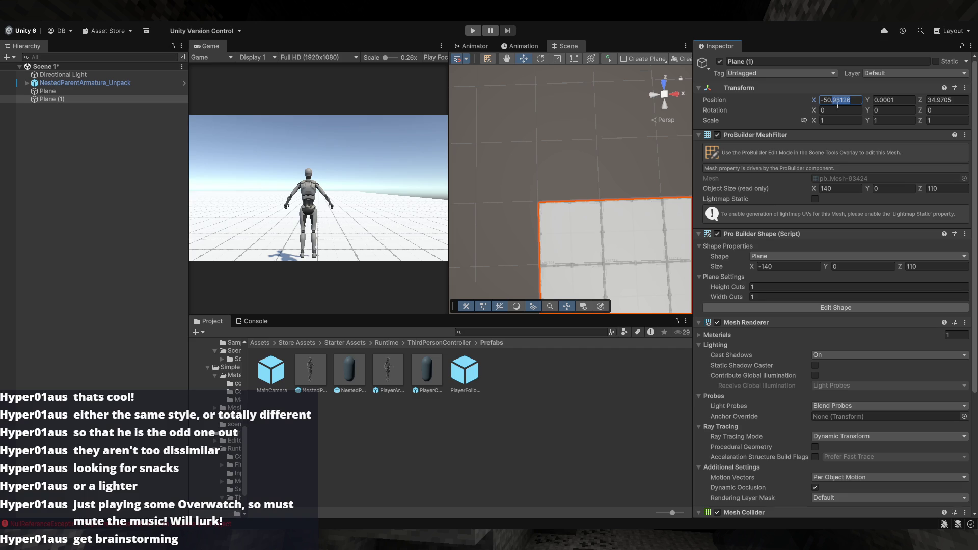
key("BackSpace")
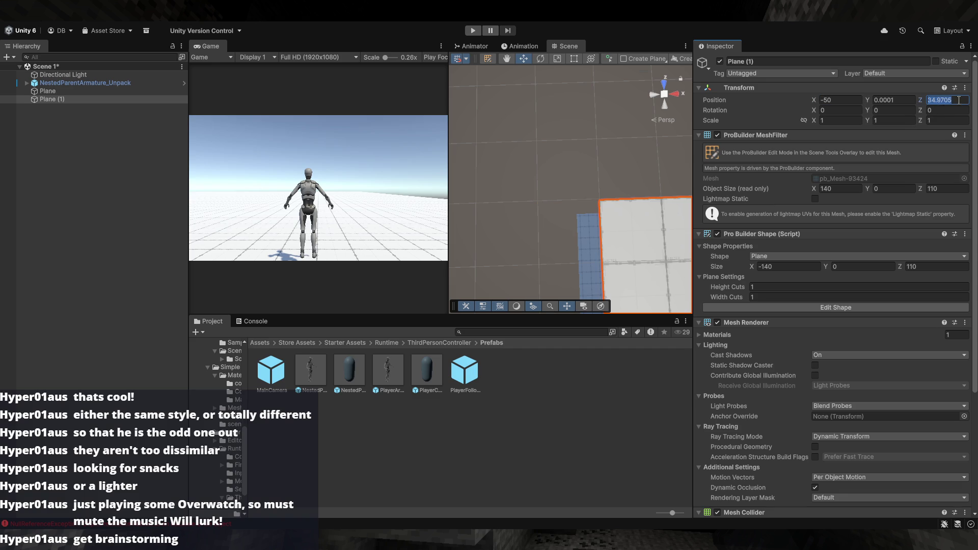
left_click(637, 145)
mouse_move(637, 145)
left_mouse_down()
mouse_move(634, 222)
mouse_move(637, 209)
mouse_move(586, 189)
mouse_move(608, 187)
mouse_move(612, 164)
mouse_move(624, 163)
mouse_move(583, 181)
mouse_move(572, 164)
mouse_move(614, 167)
mouse_move(583, 172)
left_mouse_up()
left_click(613, 168)
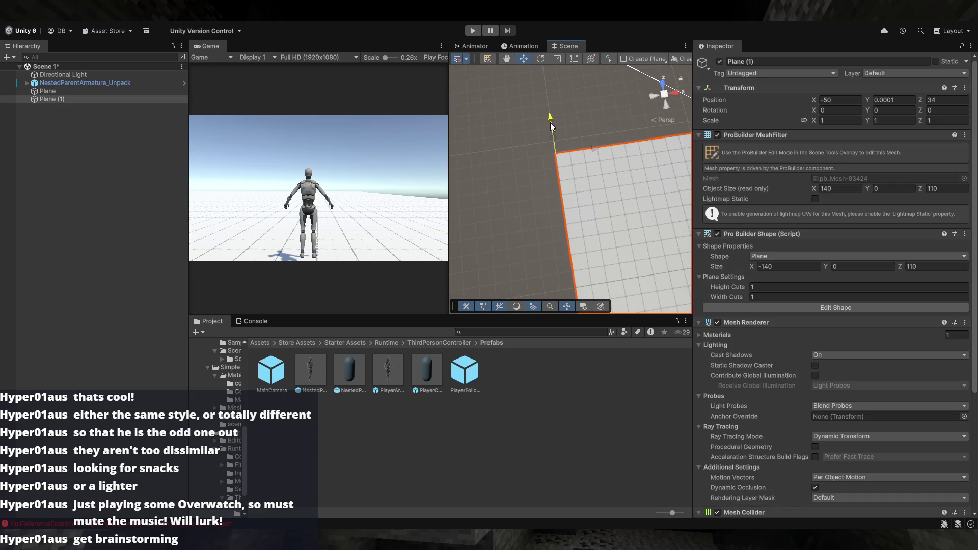
left_click(513, 151)
mouse_move(512, 152)
left_mouse_down()
mouse_move(536, 159)
mouse_move(887, 57)
mouse_move(847, 121)
mouse_move(799, 115)
mouse_move(648, 133)
mouse_move(526, 171)
mouse_move(528, 153)
mouse_move(566, 141)
mouse_move(549, 140)
left_mouse_up()
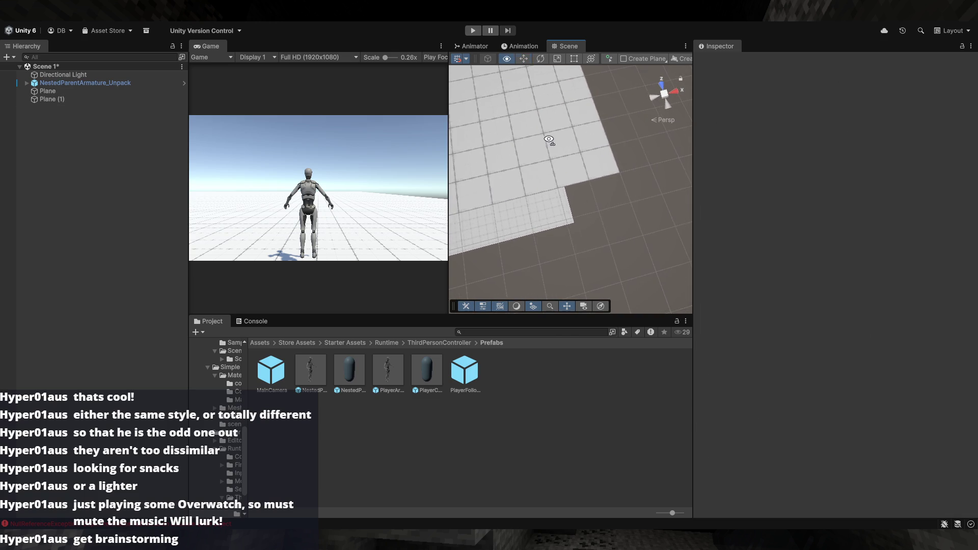
left_click(517, 224)
- Delete the extra plane and slide the character to X 9.837725, Z -9.716088 on the ground
key("Delete")
mouse_move(536, 225)
left_mouse_down()
mouse_move(501, 84)
mouse_move(518, 181)
mouse_move(537, 208)
mouse_move(634, 201)
mouse_move(815, 228)
mouse_move(928, 197)
mouse_move(870, 181)
mouse_move(750, 228)
mouse_move(525, 226)
mouse_move(602, 219)
mouse_move(574, 191)
left_mouse_up()
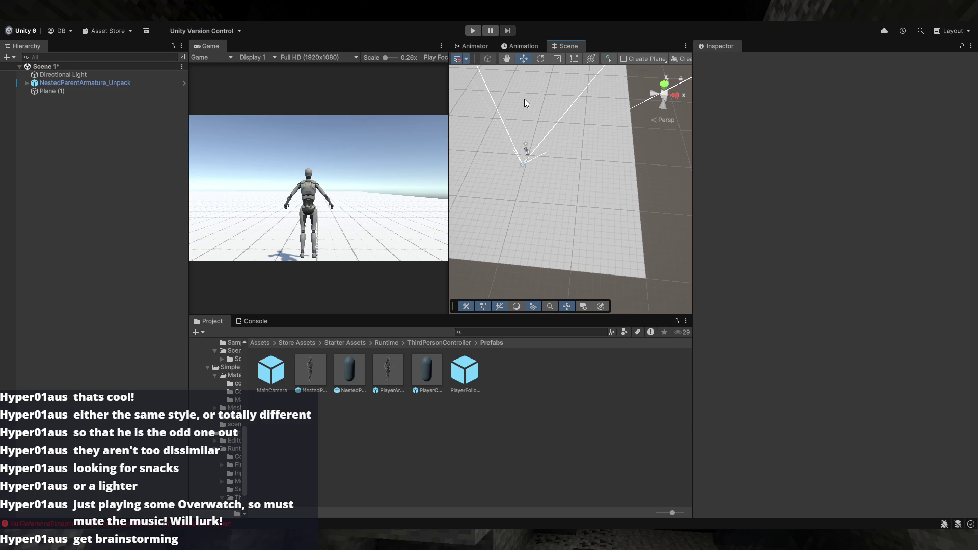
left_click(524, 169)
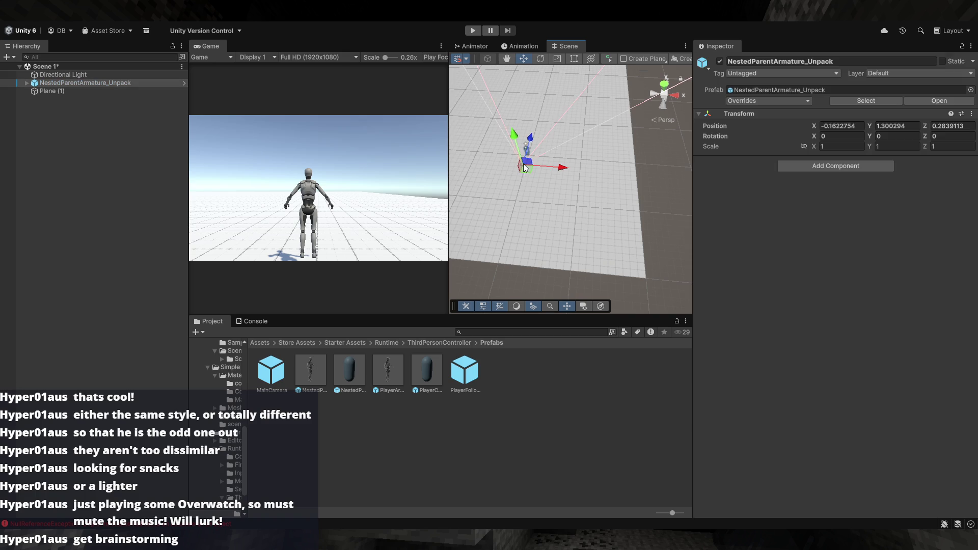
mouse_move(528, 169)
left_mouse_down()
mouse_move(567, 218)
mouse_move(585, 221)
left_mouse_up()
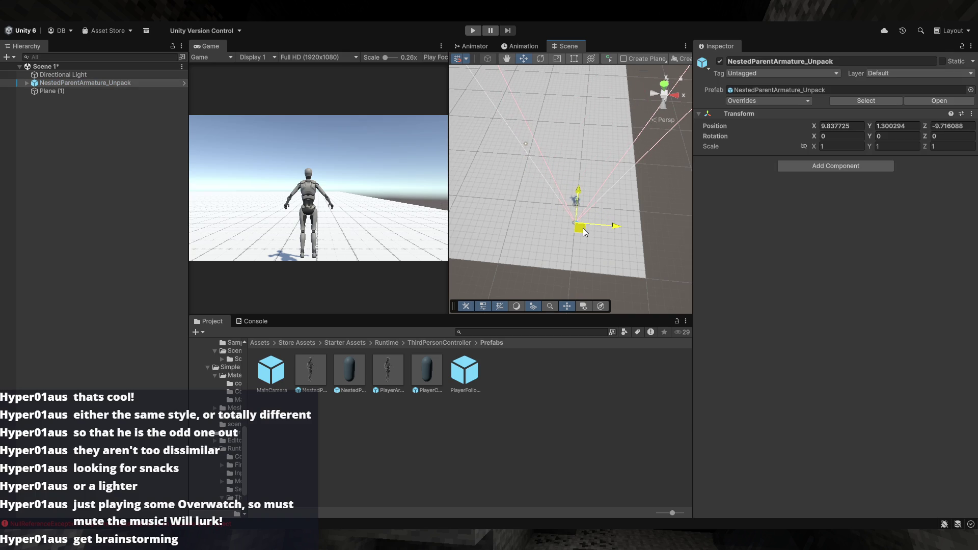
left_click(658, 221)
mouse_move(658, 221)
left_mouse_down()
mouse_move(641, 215)
mouse_move(662, 214)
left_mouse_up()
left_click(636, 230)
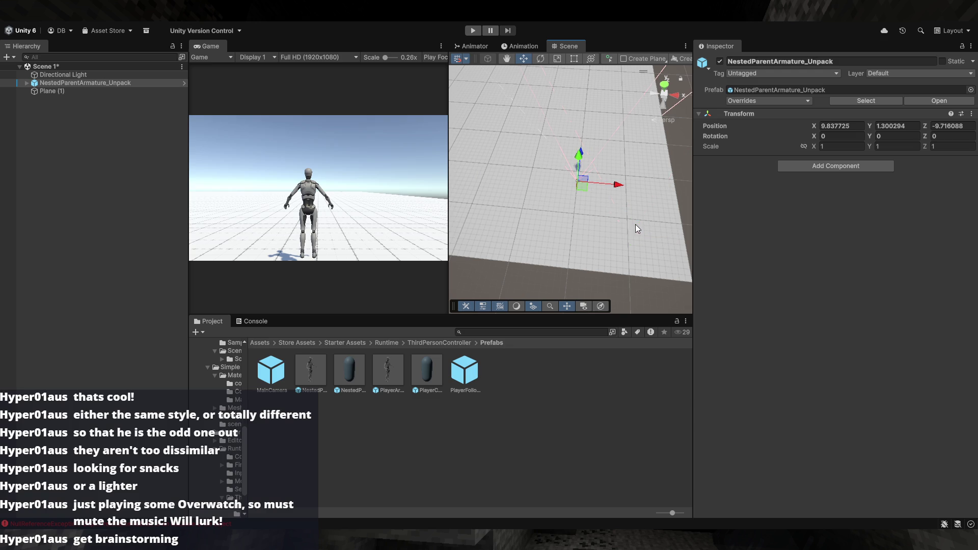
mouse_move(583, 191)
left_mouse_down()
mouse_move(635, 188)
mouse_move(600, 176)
mouse_move(468, 242)
mouse_move(496, 218)
mouse_move(591, 217)
mouse_move(533, 149)
mouse_move(590, 176)
mouse_move(568, 207)
mouse_move(589, 192)
mouse_move(606, 231)
mouse_move(617, 233)
mouse_move(622, 266)
mouse_move(590, 256)
mouse_move(618, 233)
mouse_move(633, 190)
left_mouse_up()
left_click(469, 242)
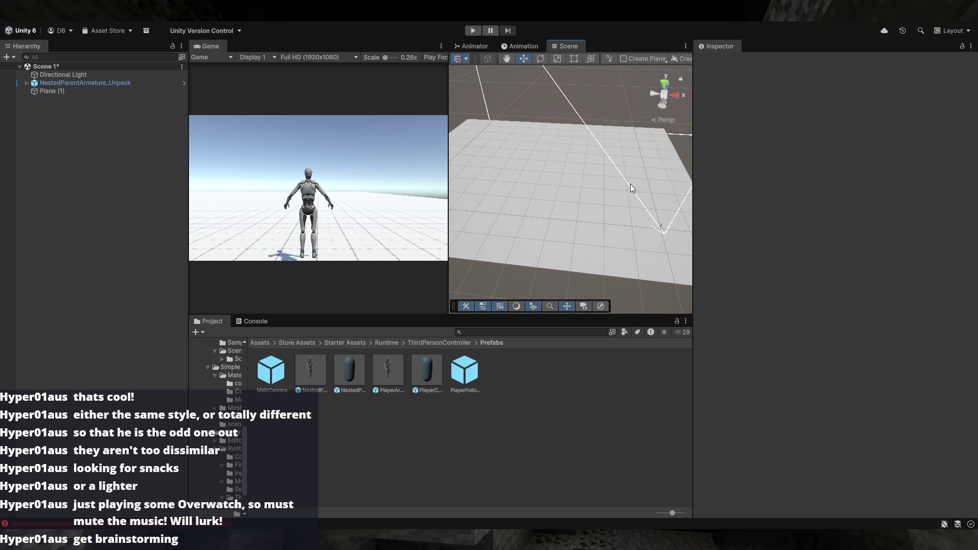
- Switch ProBuilder's shape type from plane to cube
scroll(603, 198, "down", 10)
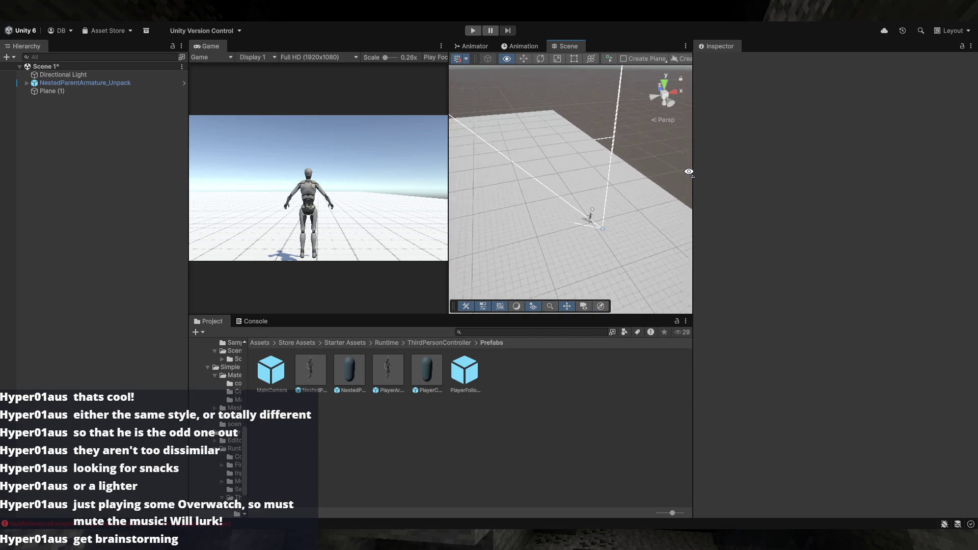
scroll(611, 168, "up", 5)
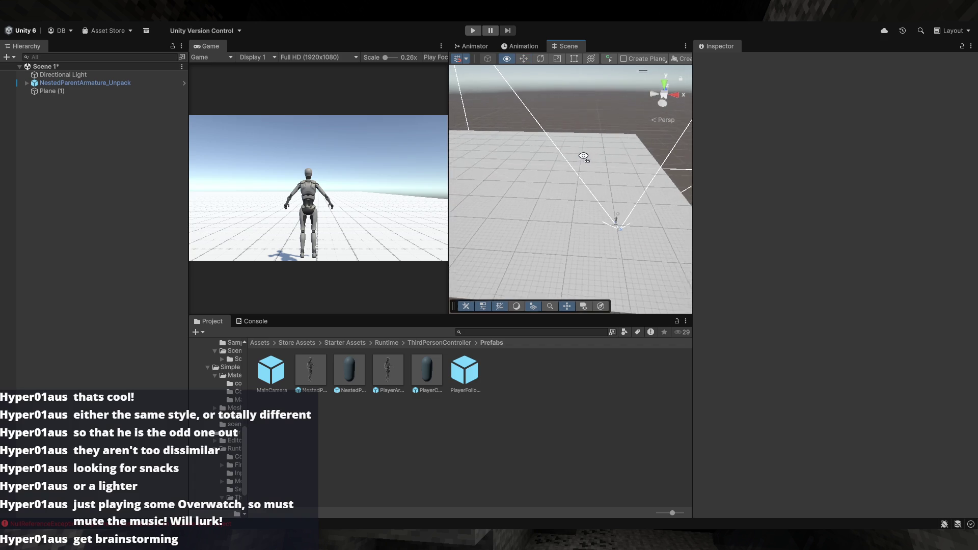
left_click(642, 59)
right_click(635, 62)
key("Escape")
right_click(635, 62)
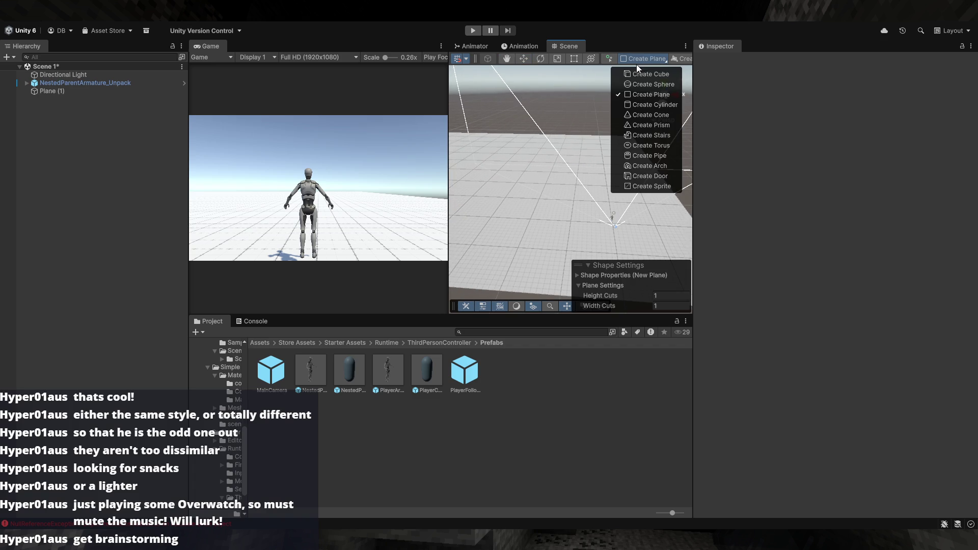
left_click(646, 77)
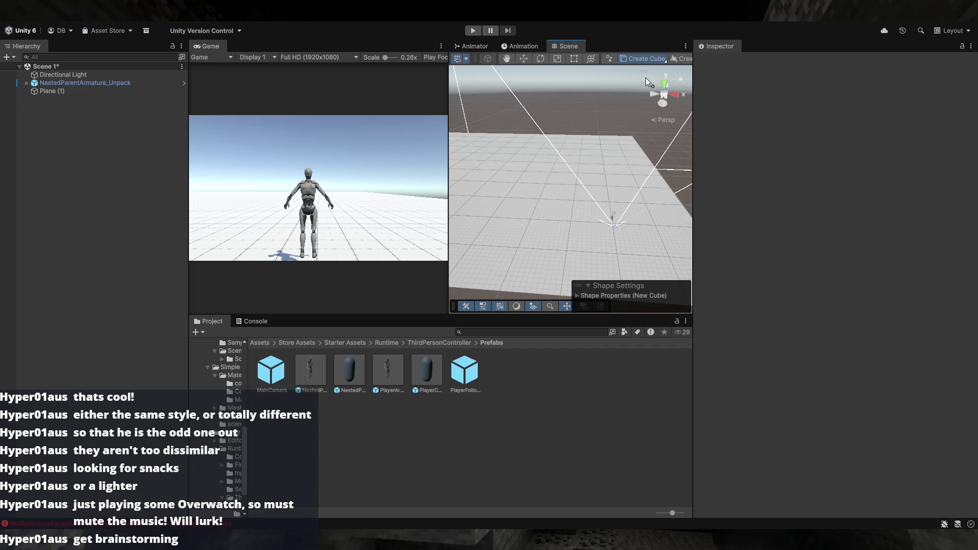
- Draw an oversized test cube on the plane, delete it, and begin a new cube's base
mouse_move(611, 153)
left_mouse_down()
mouse_move(658, 209)
mouse_move(642, 214)
mouse_move(694, 258)
mouse_move(692, 234)
mouse_move(659, 205)
mouse_move(666, 238)
left_mouse_up()
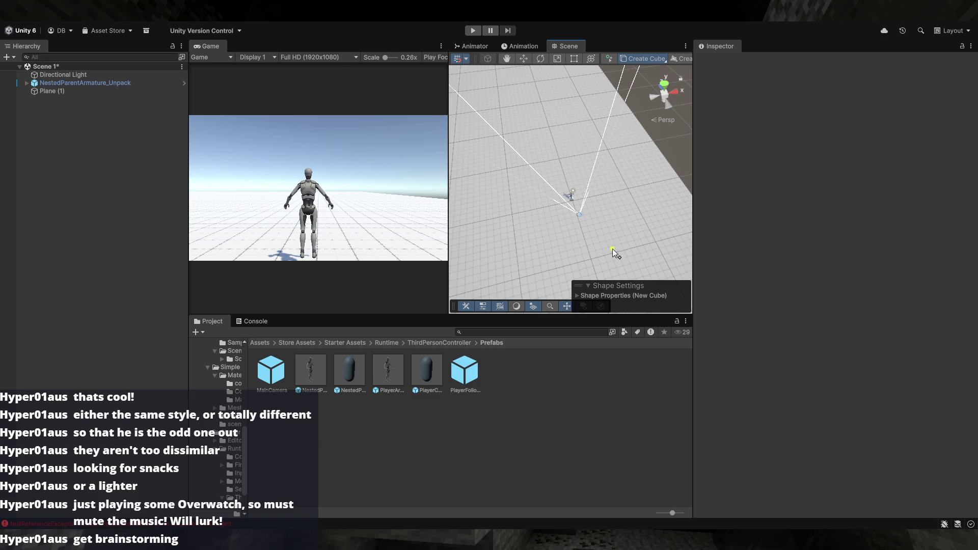
mouse_move(609, 248)
left_mouse_down()
mouse_move(633, 184)
mouse_move(650, 172)
left_mouse_up()
mouse_move(660, 108)
left_mouse_down()
mouse_move(627, 125)
mouse_move(613, 111)
left_mouse_up()
left_click(618, 107)
scroll(612, 167, "up", 5)
mouse_move(612, 167)
left_mouse_down()
mouse_move(771, 120)
mouse_move(830, 158)
mouse_move(754, 205)
mouse_move(671, 226)
left_mouse_up()
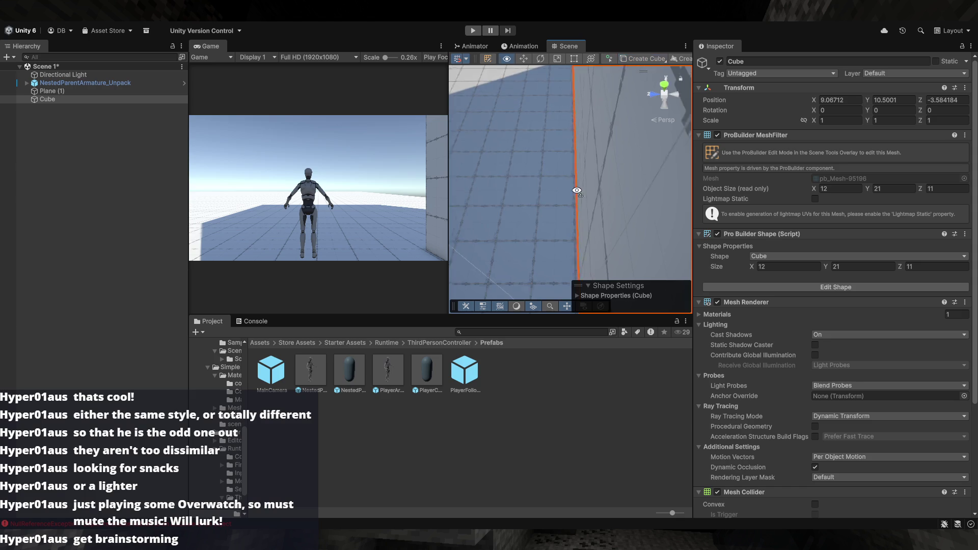
scroll(566, 193, "down", 5)
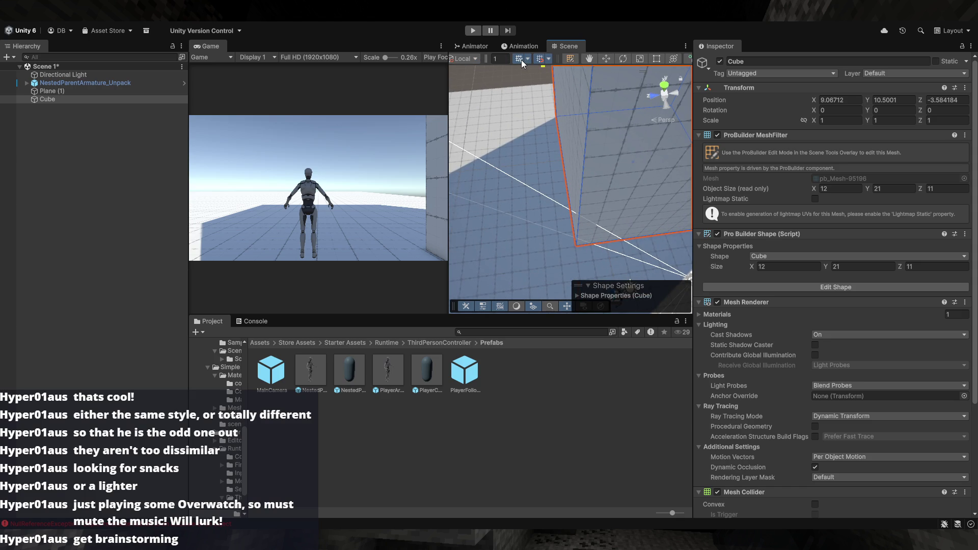
key("Delete")
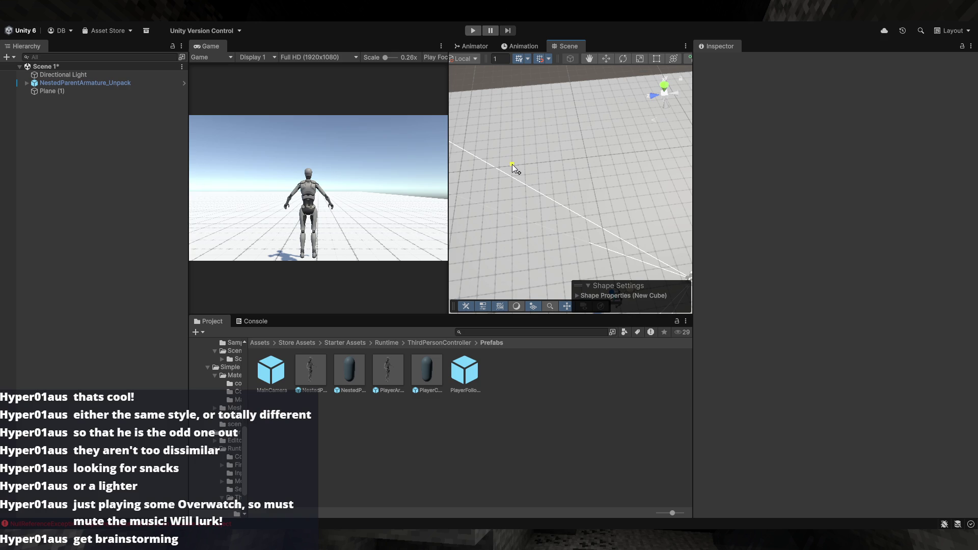
left_click_drag(512, 164, 601, 225)
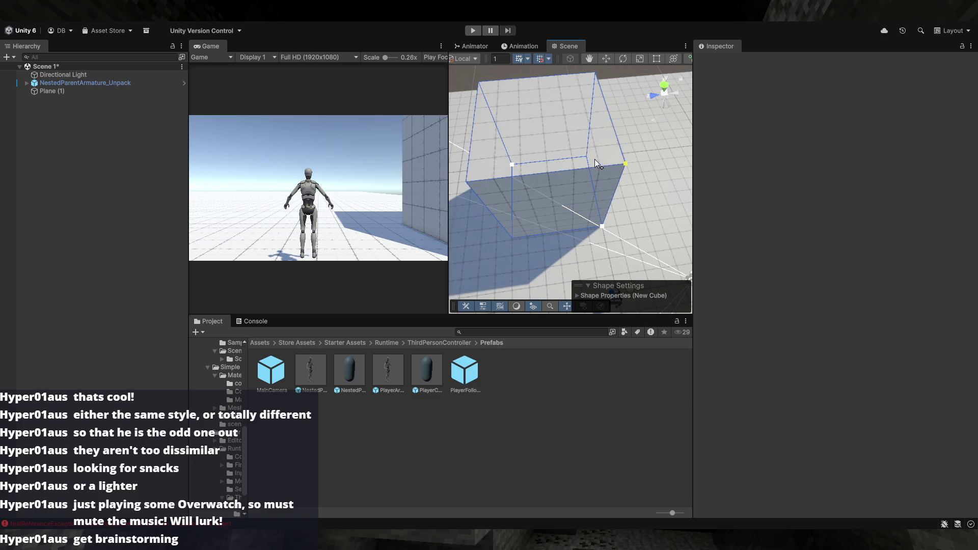
- Finish the 6 by 8 by 6 cube and set its position to X 7, Z 3
left_click(604, 138)
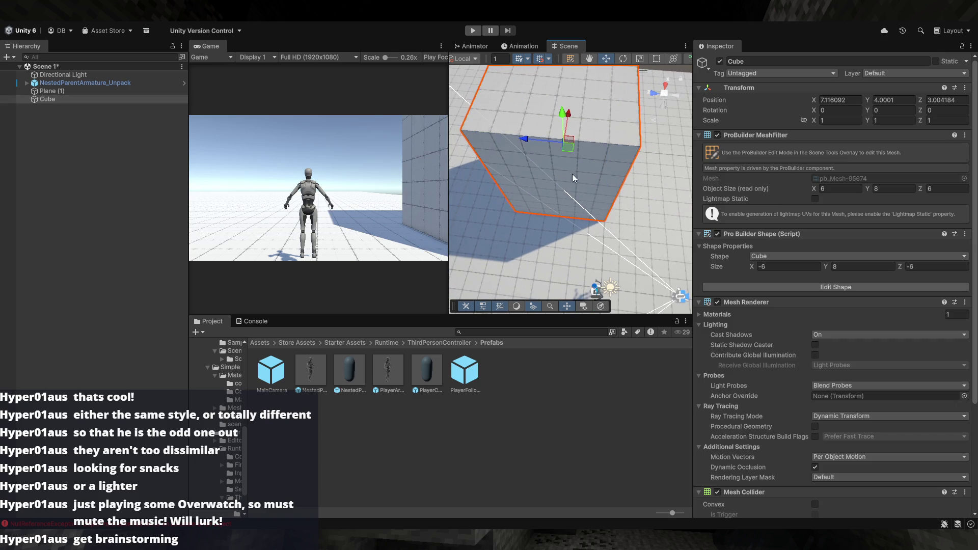
left_click_drag(568, 148, 585, 176)
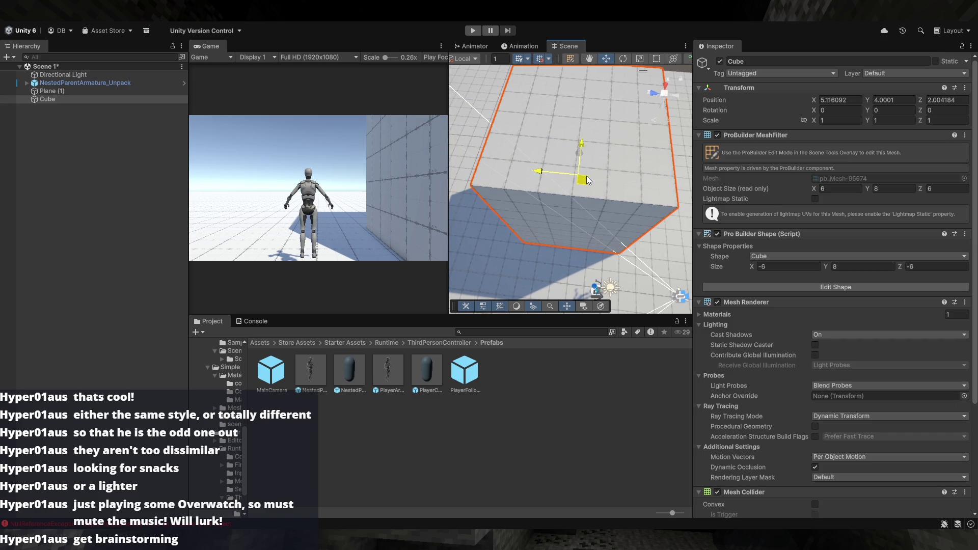
key("ctrl+z")
left_click(836, 101)
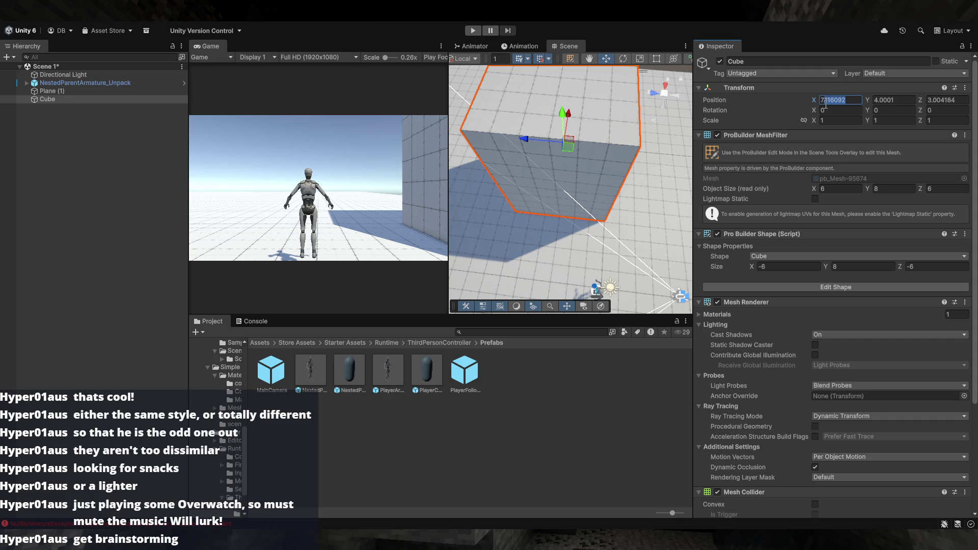
type("7")
left_click(953, 101)
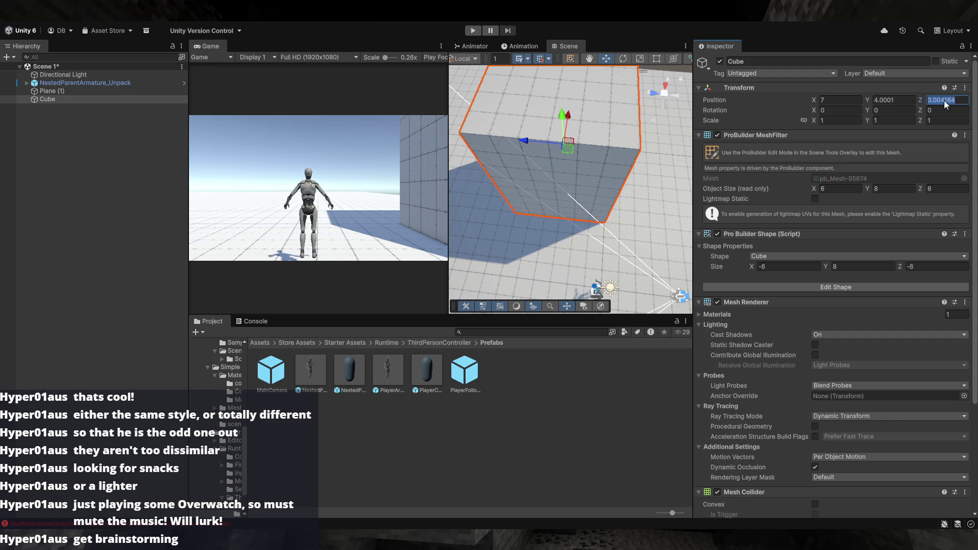
type("3")
- Return to the Move tool and open Edit Shape on the cube
left_click_drag(602, 164, 613, 187)
key("e")
key("r")
key("e")
key("q")
key("w")
mouse_move(585, 168)
left_mouse_down()
mouse_move(563, 155)
mouse_move(542, 165)
mouse_move(564, 166)
mouse_move(502, 169)
mouse_move(545, 177)
mouse_move(499, 173)
mouse_move(576, 176)
mouse_move(521, 176)
mouse_move(558, 173)
left_mouse_up()
left_click(753, 286)
left_click(937, 267)
- Set the cube's Size Z to a depth of 15
left_click(939, 270)
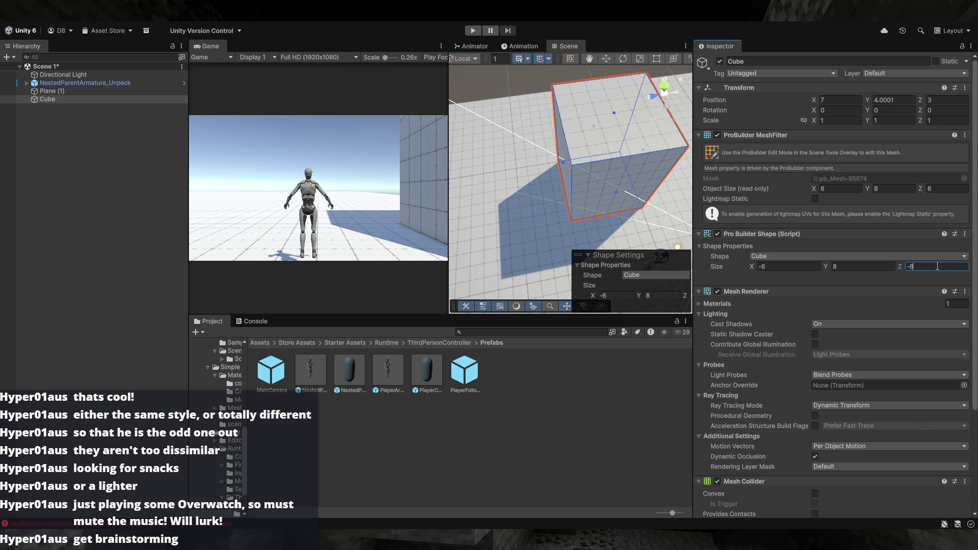
key("BackSpace")
type("8")
key("BackSpace")
type("0")
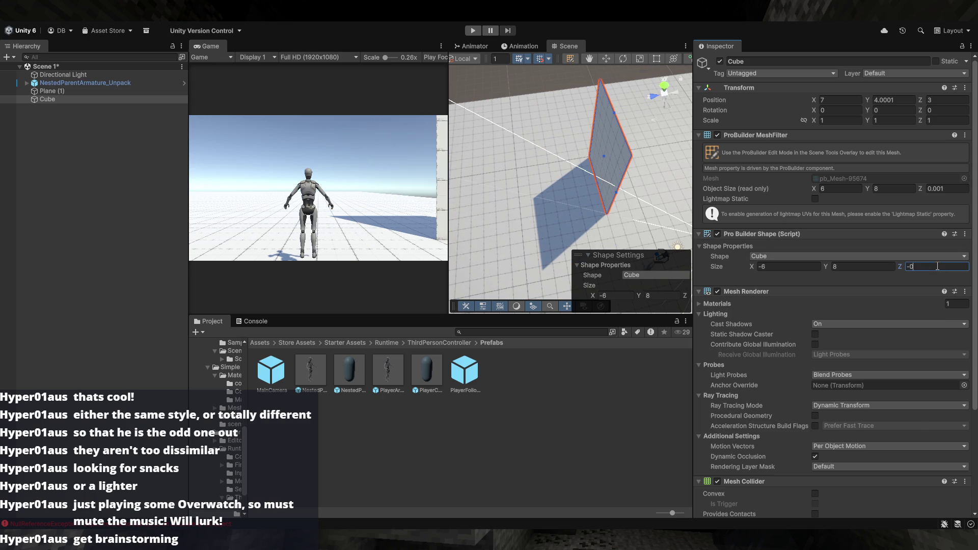
type("20")
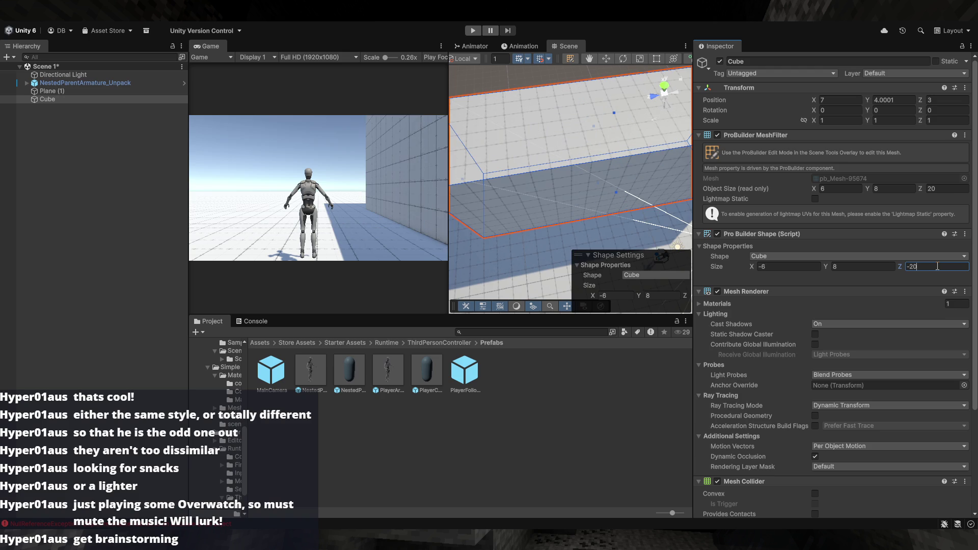
key("BackSpace")
key("BackSpace")
type("15")
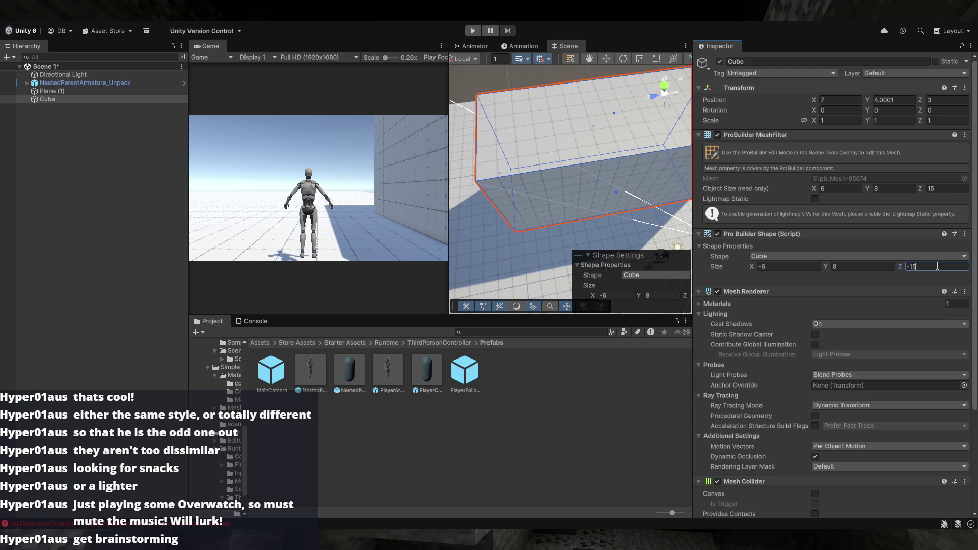
mouse_move(681, 224)
left_mouse_down()
mouse_move(781, 213)
mouse_move(937, 284)
left_mouse_up()
- Set the cube's Size X to a width of 12, giving a 12 by 8 by 15 box
left_click(770, 270)
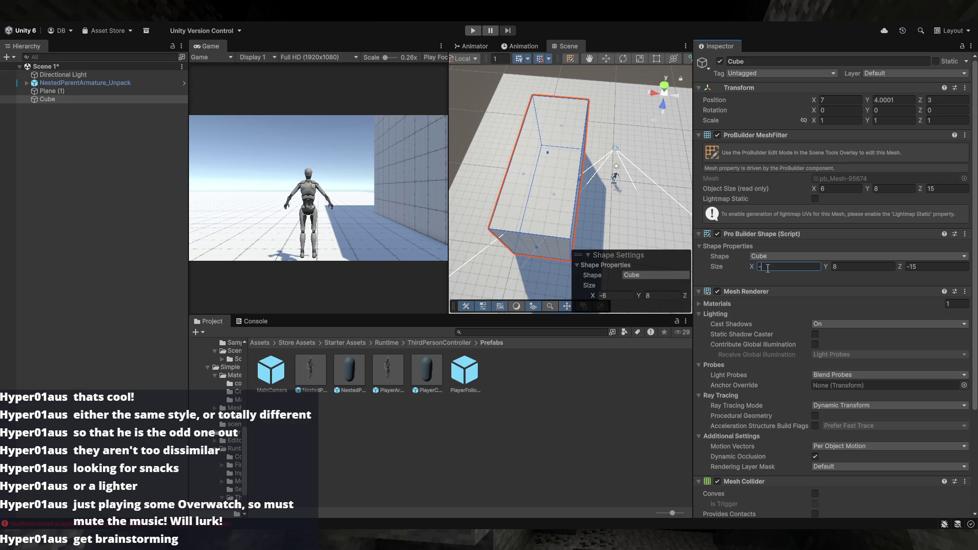
type("13")
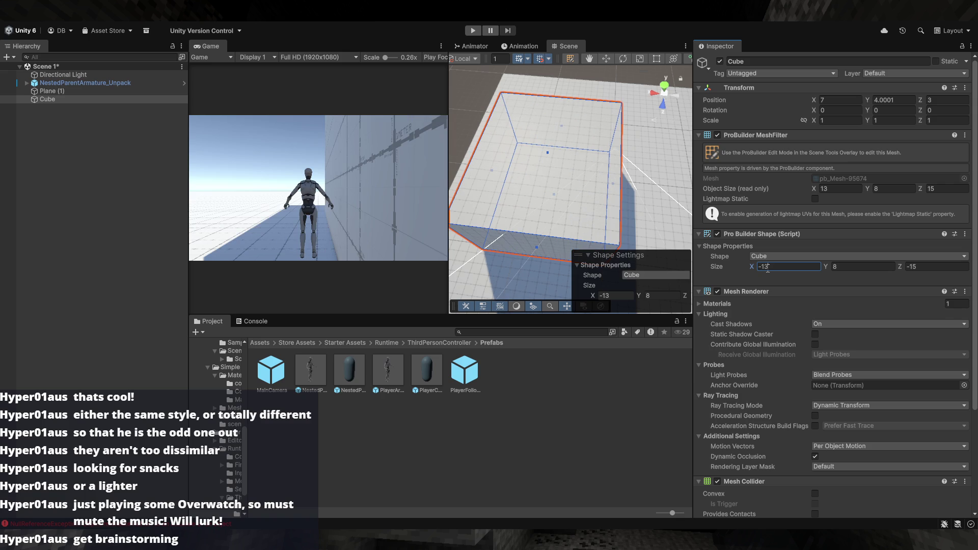
key("BackSpace")
type("4")
key("BackSpace")
type("2")
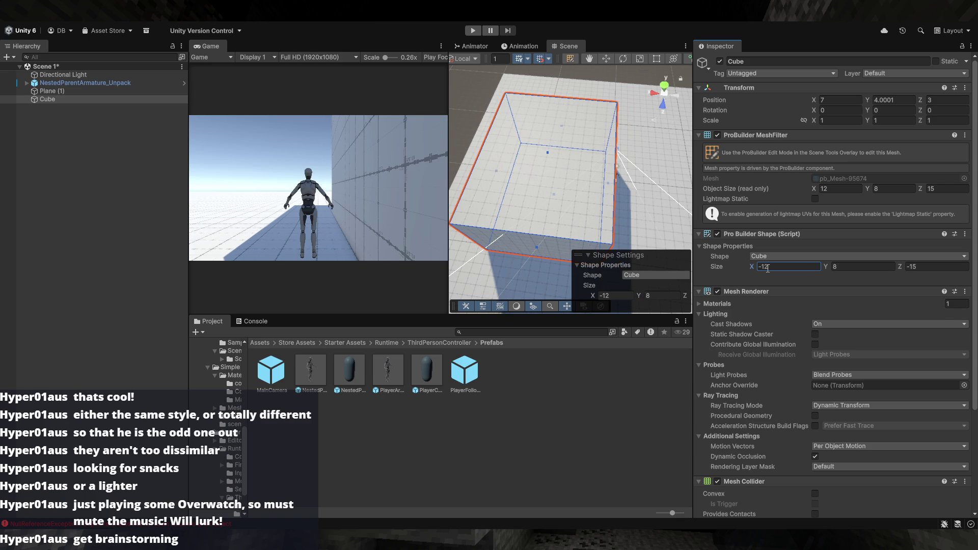
mouse_move(601, 204)
left_mouse_down()
mouse_move(610, 169)
mouse_move(591, 144)
left_mouse_up()
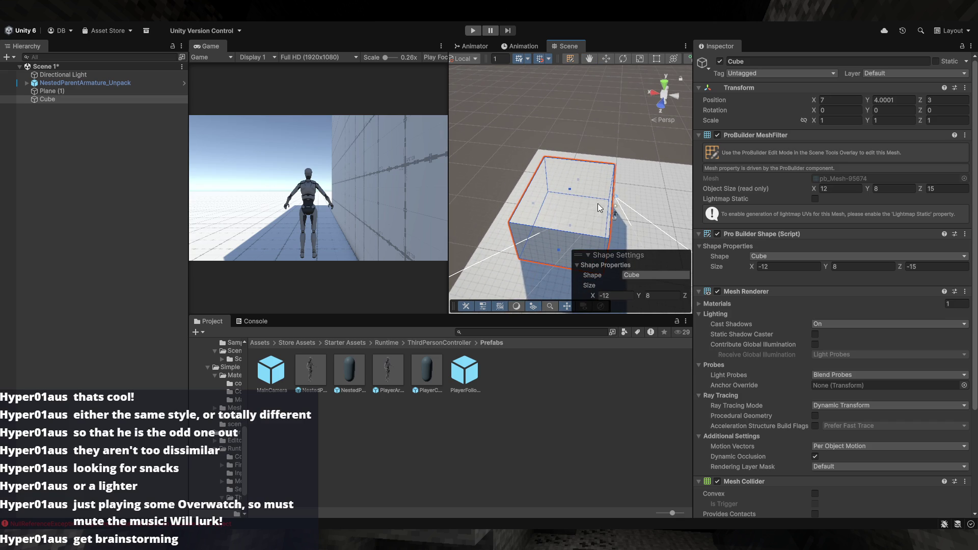
- Set the cube's Position Y to 4 and frame it in view
scroll(588, 198, "up", 8)
mouse_move(635, 167)
left_mouse_down()
mouse_move(609, 176)
mouse_move(811, 232)
mouse_move(847, 225)
mouse_move(616, 199)
mouse_move(629, 192)
left_mouse_up()
left_click(894, 104)
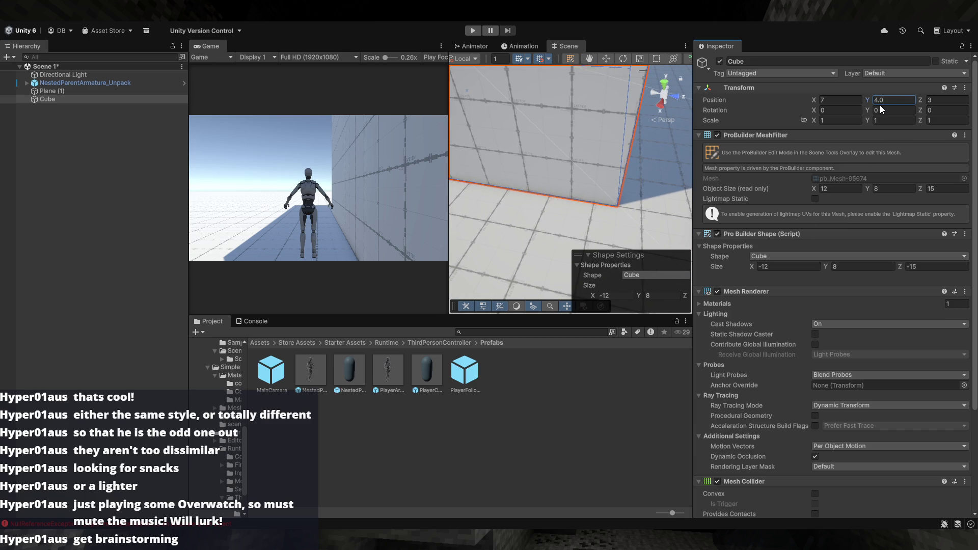
type("4")
mouse_move(632, 127)
left_mouse_down()
mouse_move(530, 153)
mouse_move(502, 144)
left_mouse_up()
key("f")
key("w")
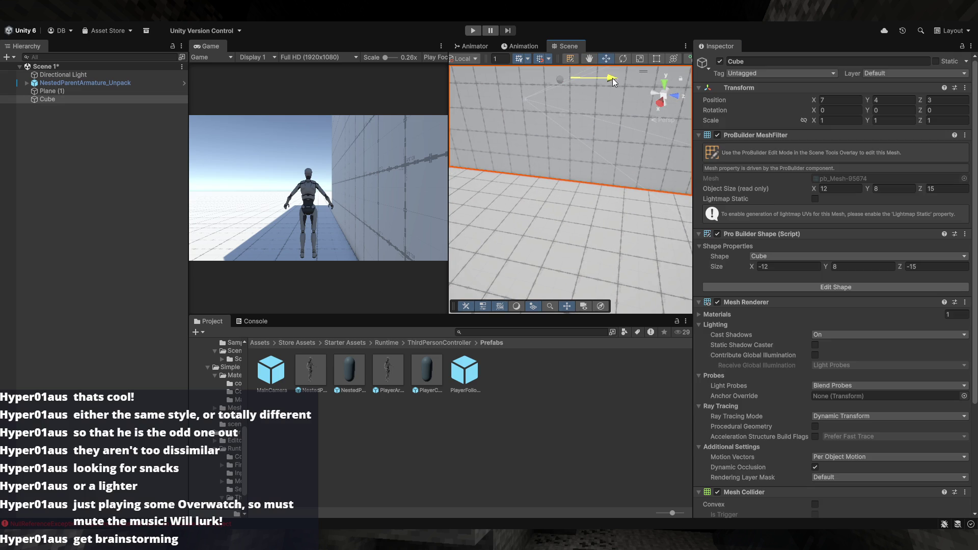
mouse_move(611, 86)
left_mouse_down()
mouse_move(649, 166)
mouse_move(677, 186)
mouse_move(670, 148)
left_mouse_up()
- Move the cube to X 9, Z -4.5 with the Move gizmo
left_click(946, 100)
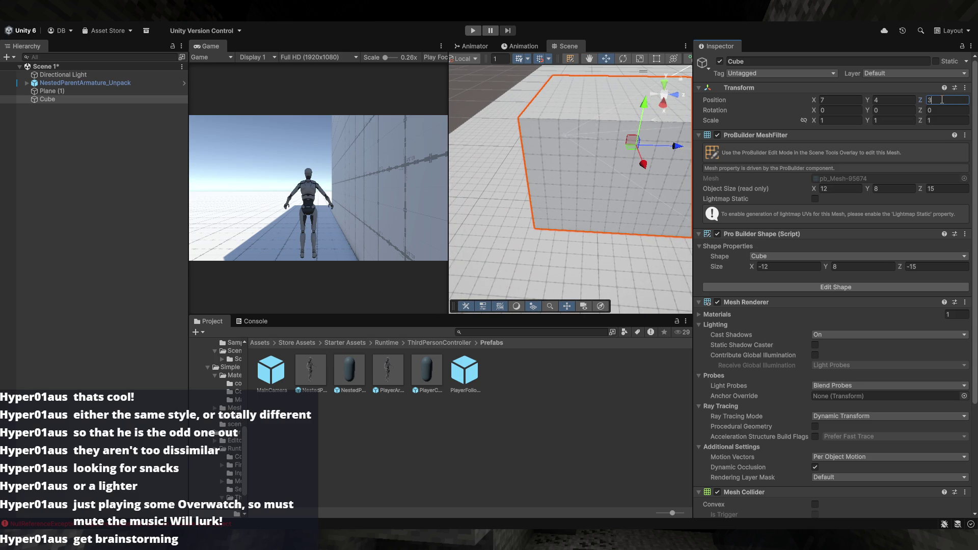
type(".5")
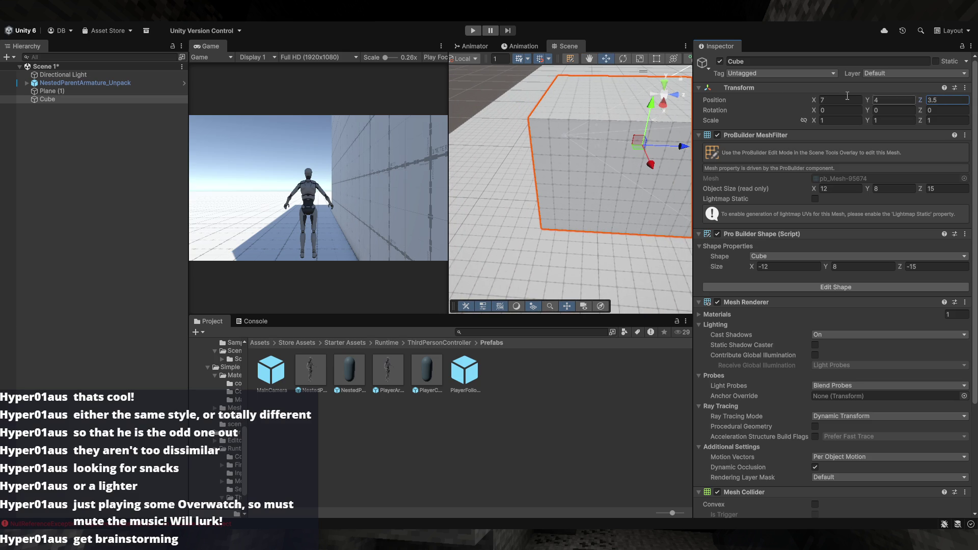
left_click(521, 141)
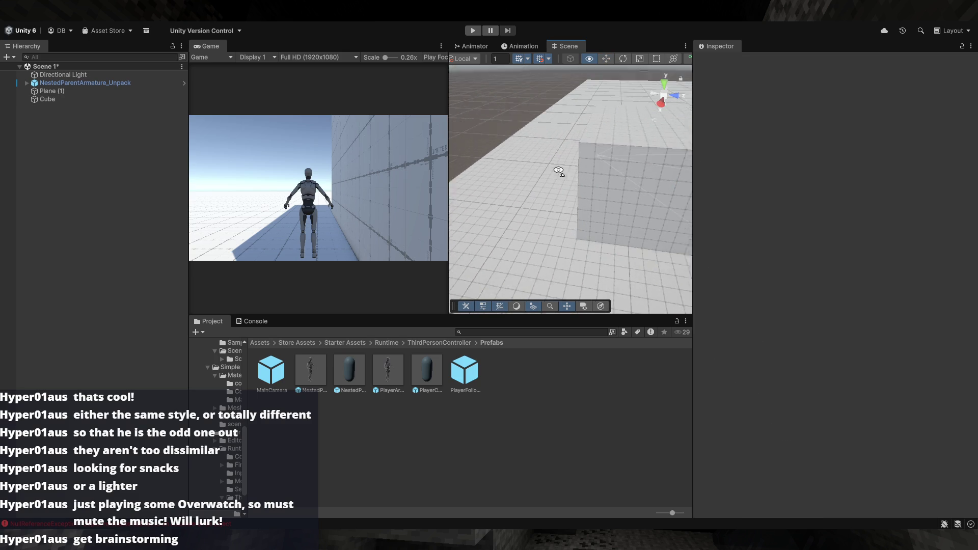
left_click(585, 184)
key("f")
left_click_drag(591, 163, 572, 163)
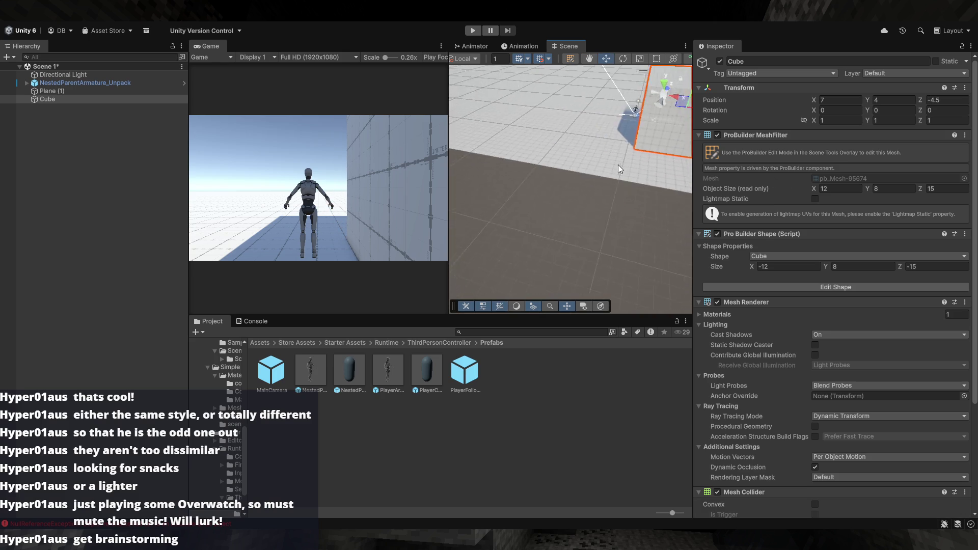
key("f")
left_click_drag(632, 163, 641, 166)
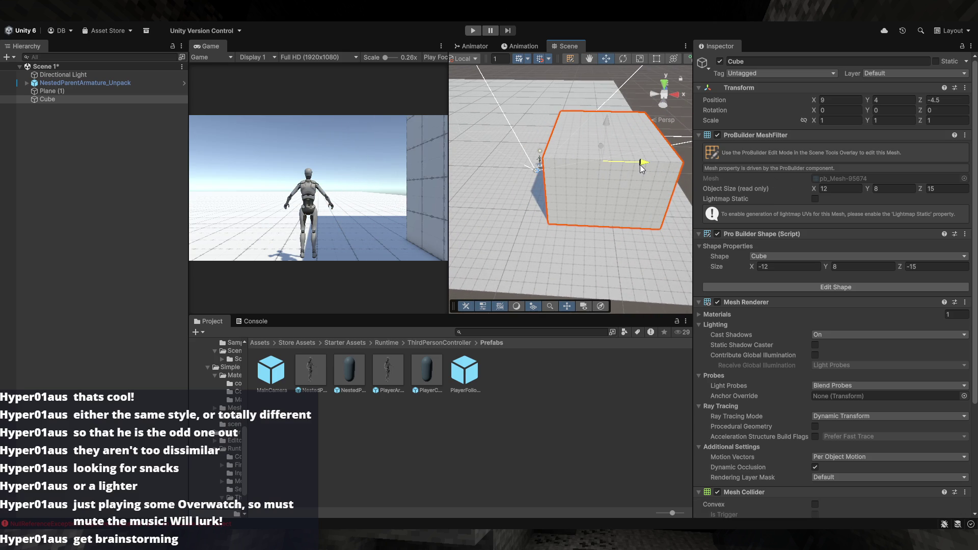
key("f")
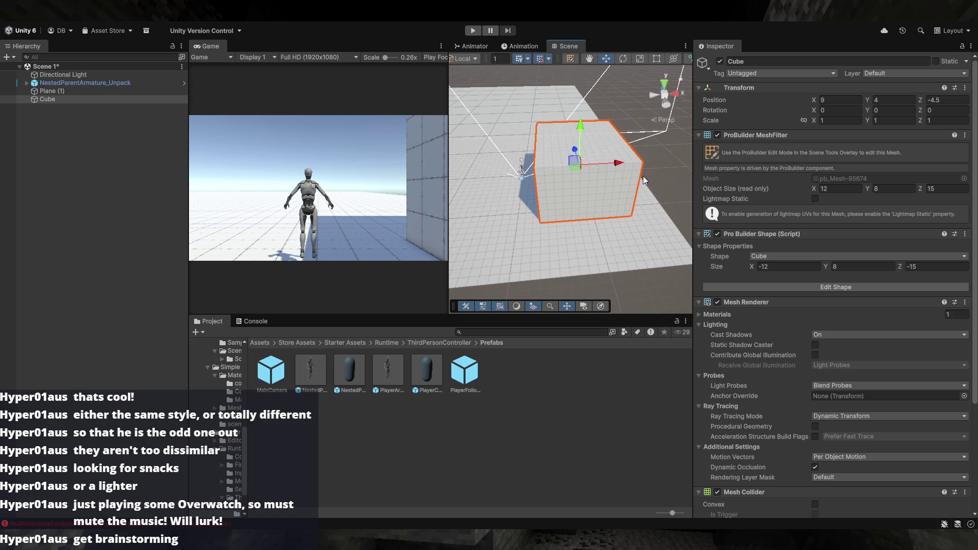
mouse_move(608, 190)
left_mouse_down()
mouse_move(653, 170)
mouse_move(644, 172)
left_mouse_up()
- Stretch the cube's top face upward in Edit Shape to a height of 28
key("r")
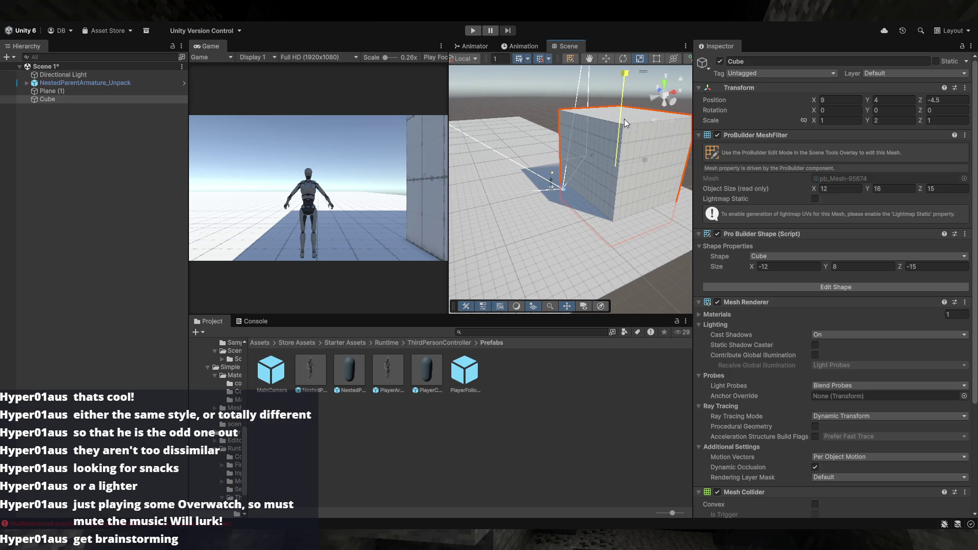
key("u")
mouse_move(617, 141)
left_mouse_down()
mouse_move(631, 88)
mouse_move(657, 155)
mouse_move(597, 117)
left_mouse_up()
mouse_move(575, 182)
left_mouse_down()
mouse_move(585, 92)
mouse_move(557, 139)
left_mouse_up()
left_click(672, 297)
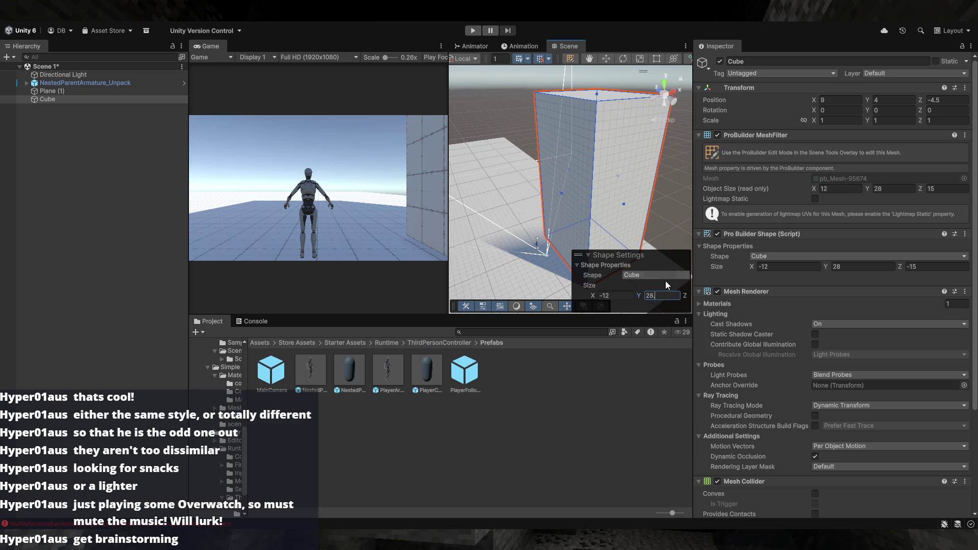
left_click(666, 218)
mouse_move(666, 219)
left_mouse_down()
mouse_move(663, 248)
mouse_move(675, 158)
left_mouse_up()
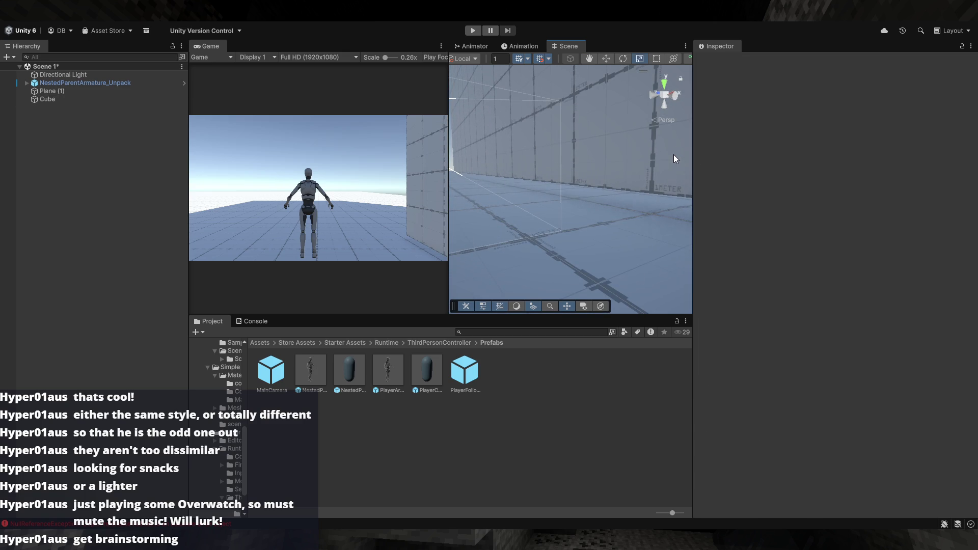
- Reposition the tall cube to X 10, Y 3.84445, Z -2.5
left_click(618, 153)
left_click(905, 101)
left_click_drag(692, 163, 603, 222)
key("ctrl+z")
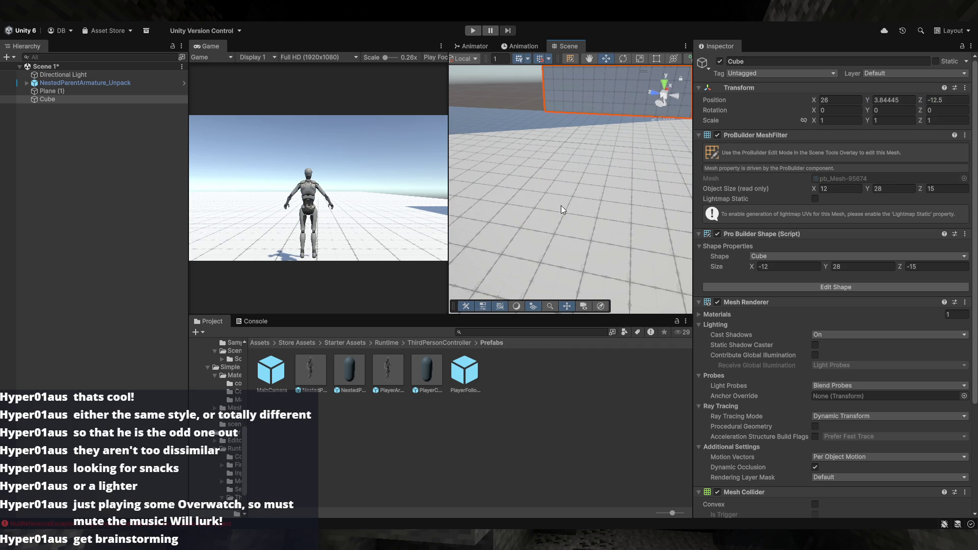
mouse_move(624, 123)
left_mouse_down()
mouse_move(620, 188)
mouse_move(645, 186)
left_mouse_up()
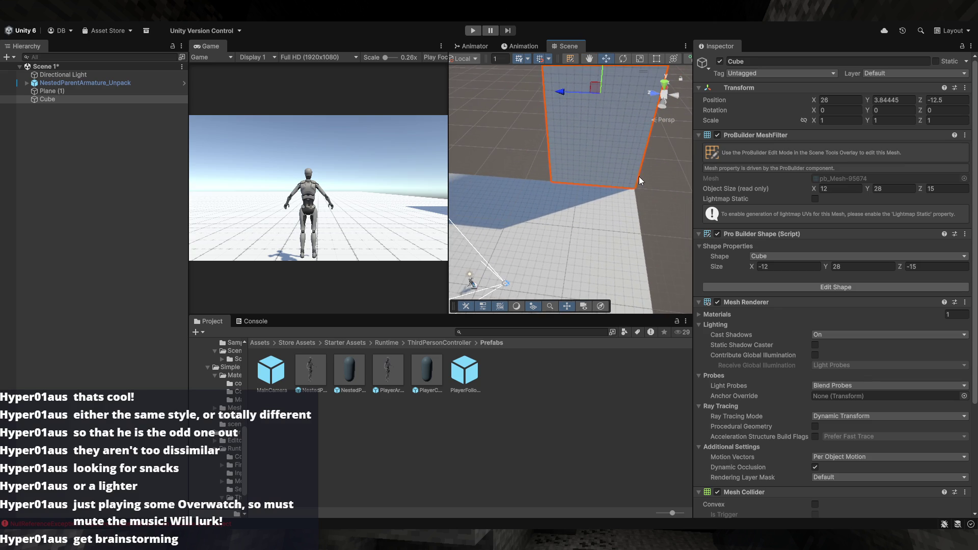
mouse_move(593, 109)
left_mouse_down()
mouse_move(591, 130)
mouse_move(505, 178)
mouse_move(508, 204)
mouse_move(518, 181)
left_mouse_up()
left_click(660, 228)
mouse_move(660, 228)
left_mouse_down()
mouse_move(432, 231)
mouse_move(600, 224)
mouse_move(684, 208)
mouse_move(597, 204)
mouse_move(571, 160)
left_mouse_up()
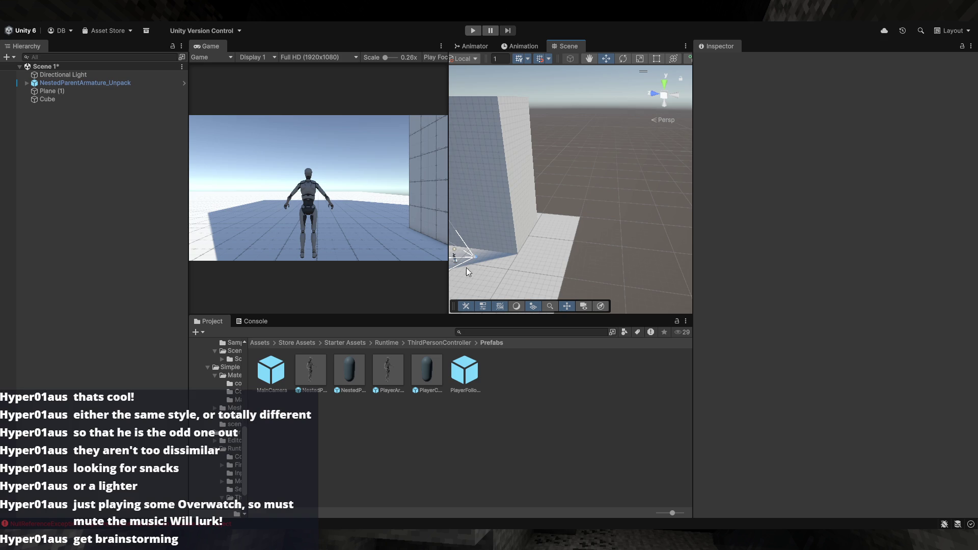
- Rename the Cube object to 'Building 1' in the Hierarchy
left_click(530, 224)
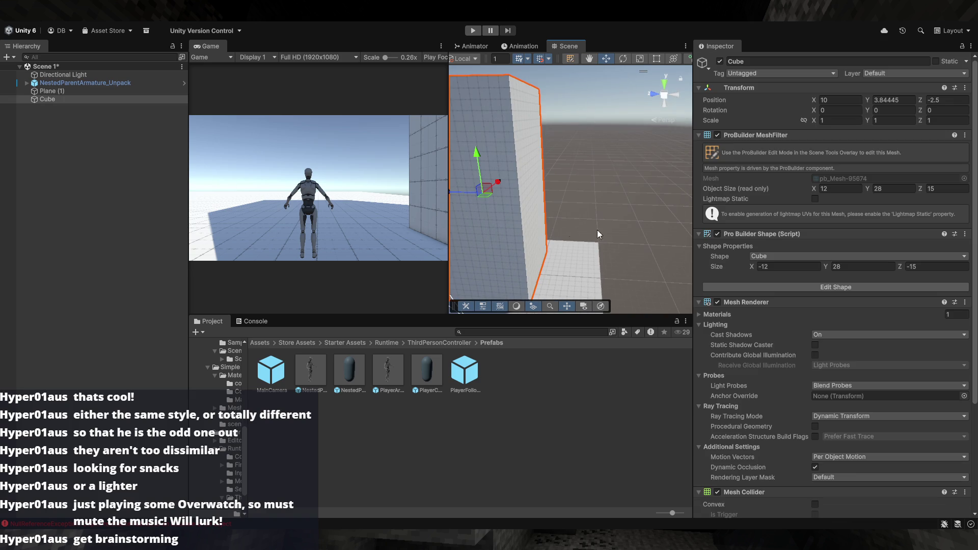
left_click(85, 102)
type("Building 1")
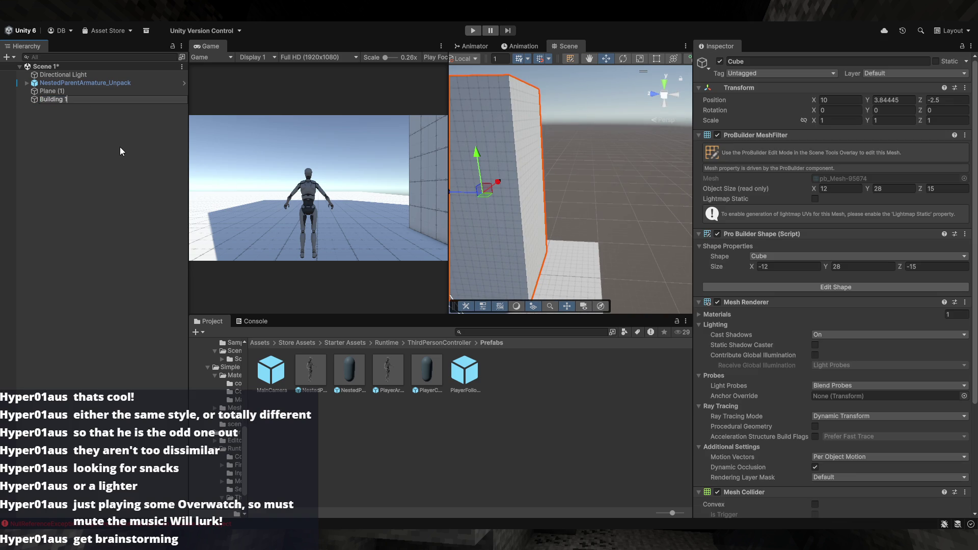
key("Return")
left_click(552, 220)
mouse_move(552, 220)
left_mouse_down()
mouse_move(631, 246)
mouse_move(734, 203)
mouse_move(582, 268)
mouse_move(633, 236)
left_mouse_up()
key("shift+space")
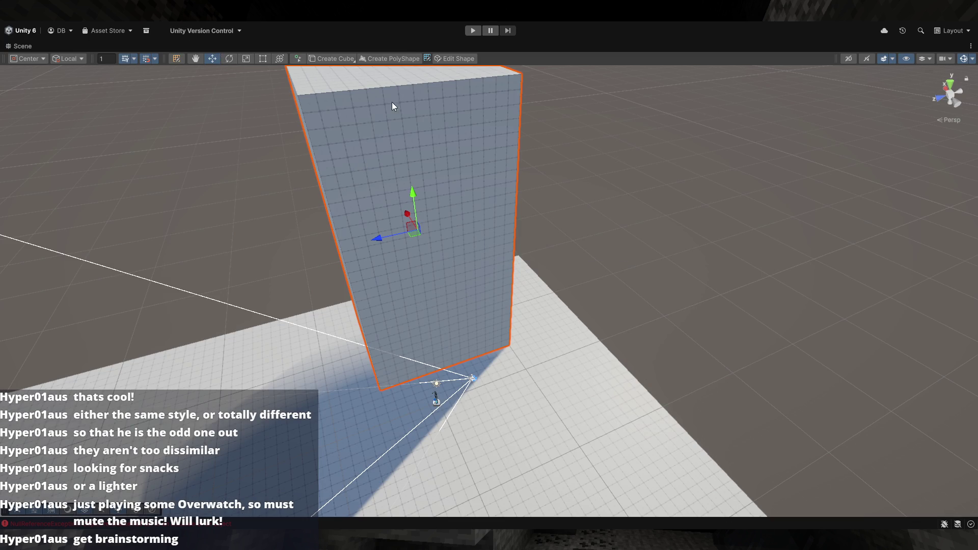
mouse_move(513, 67)
left_mouse_down()
mouse_move(665, 158)
mouse_move(728, 229)
mouse_move(646, 278)
left_mouse_up()
left_click(739, 241)
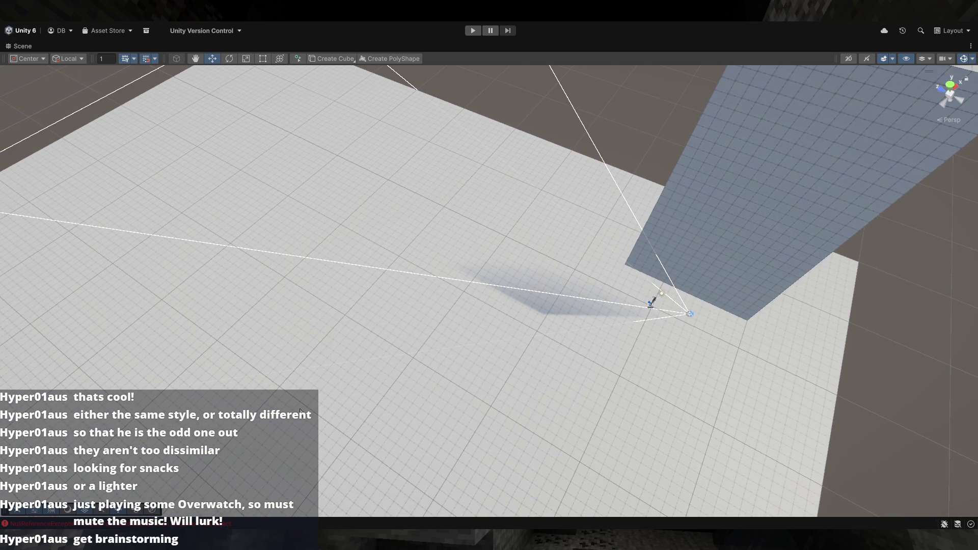
double_click(22, 46)
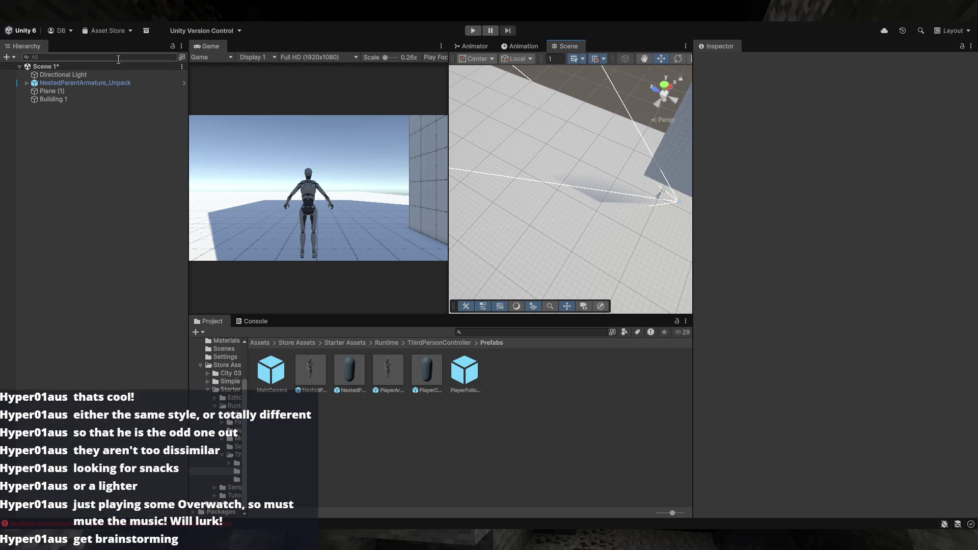
mouse_move(539, 193)
left_mouse_down()
mouse_move(643, 171)
mouse_move(651, 182)
mouse_move(640, 166)
left_mouse_up()
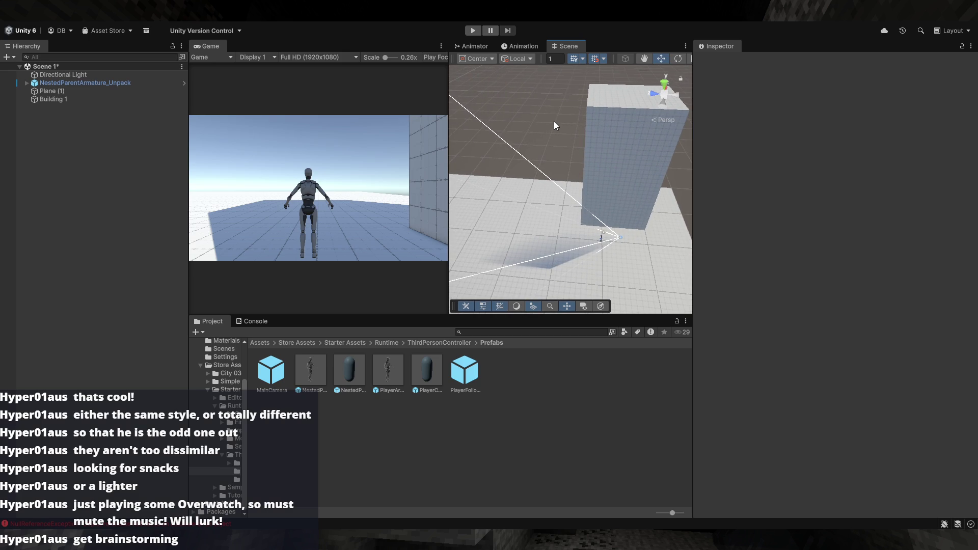
scroll(554, 121, "up", 2)
key("shift+space")
key("shift+space")
mouse_move(562, 142)
left_mouse_down()
mouse_move(607, 162)
mouse_move(540, 173)
left_mouse_up()
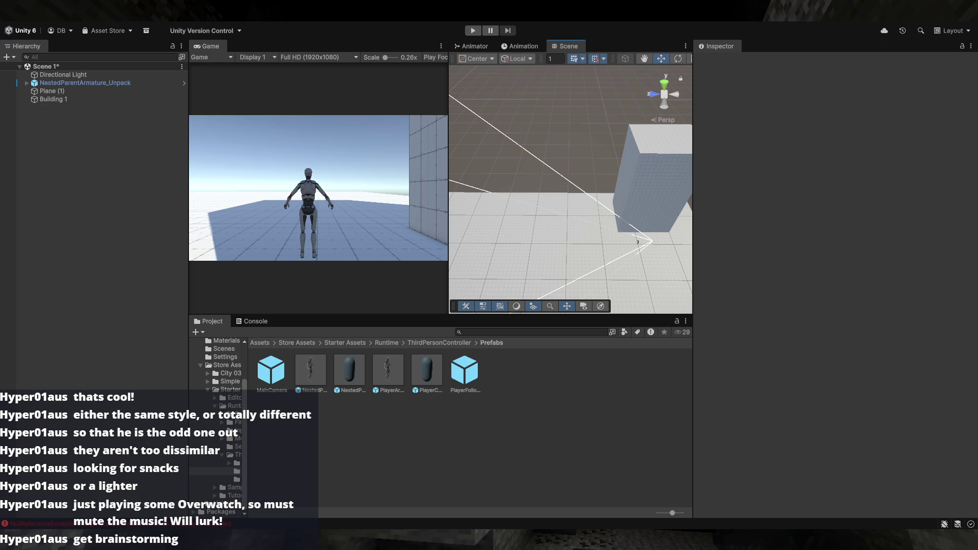
mouse_move(592, 231)
left_mouse_down()
mouse_move(641, 224)
mouse_move(589, 238)
left_mouse_up()
left_click(78, 99)
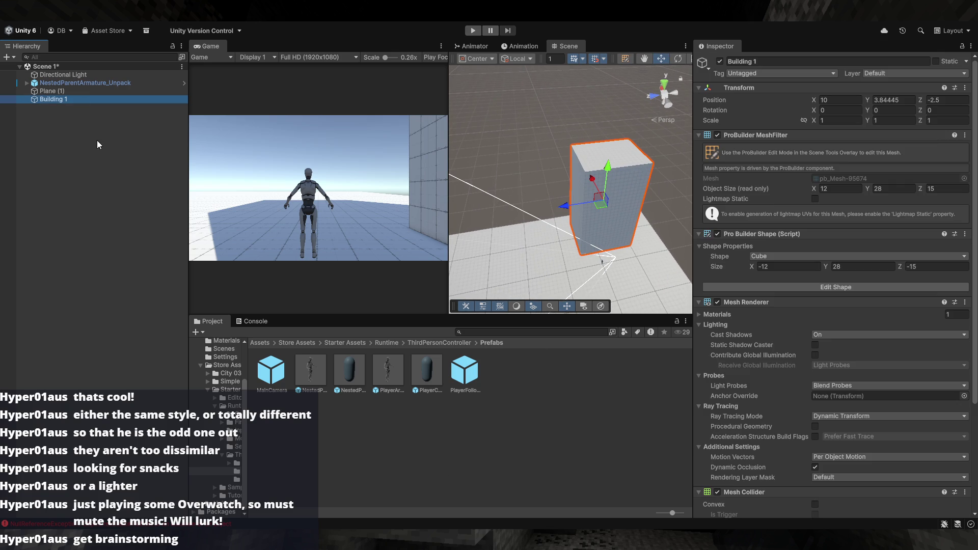
- Duplicate Building 1, slide the copy along Z, and set its Size X to -8 and Z to -11
key("ctrl+d")
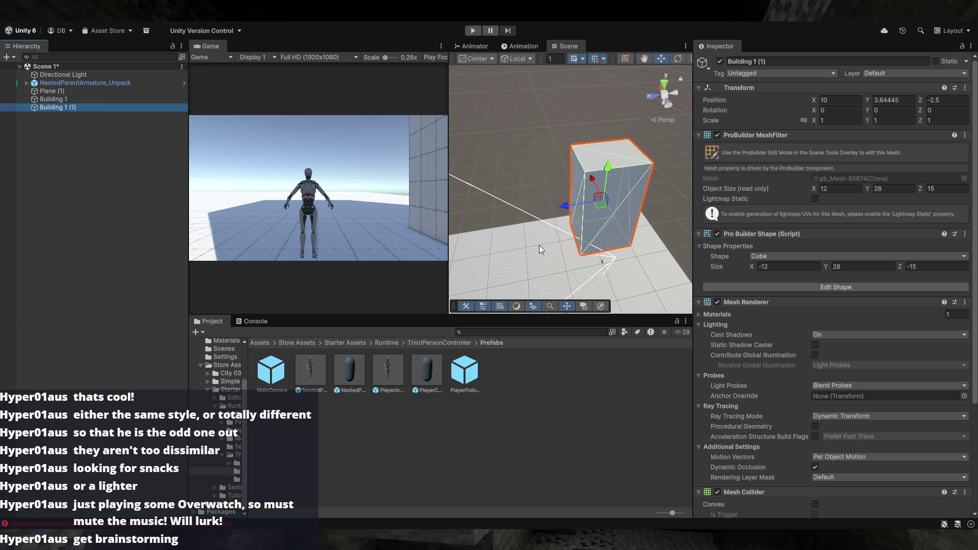
left_click_drag(574, 208, 490, 220)
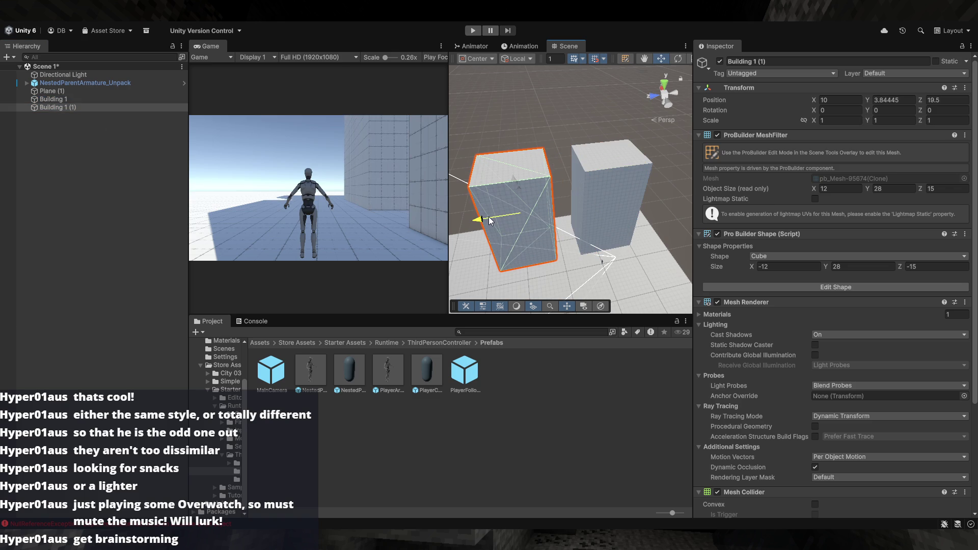
left_click(769, 268)
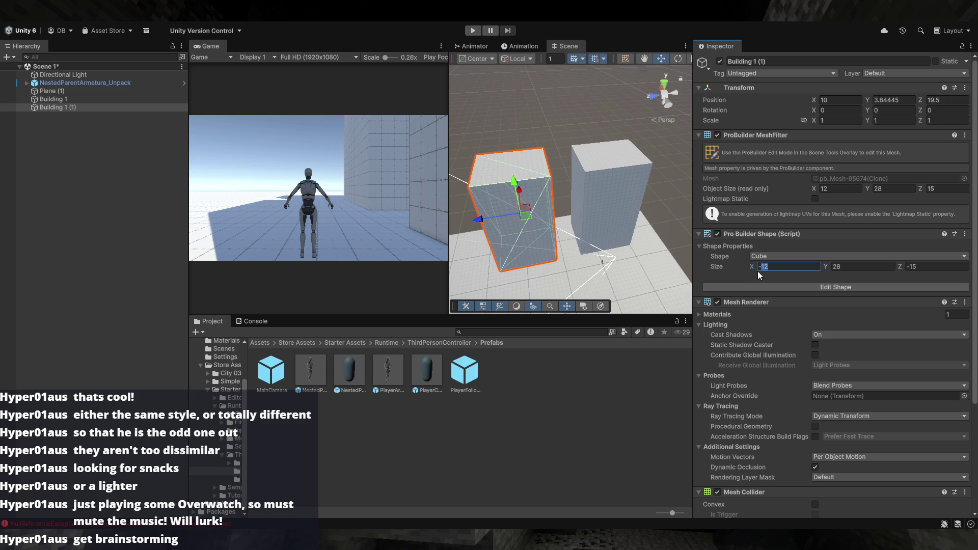
type("-8")
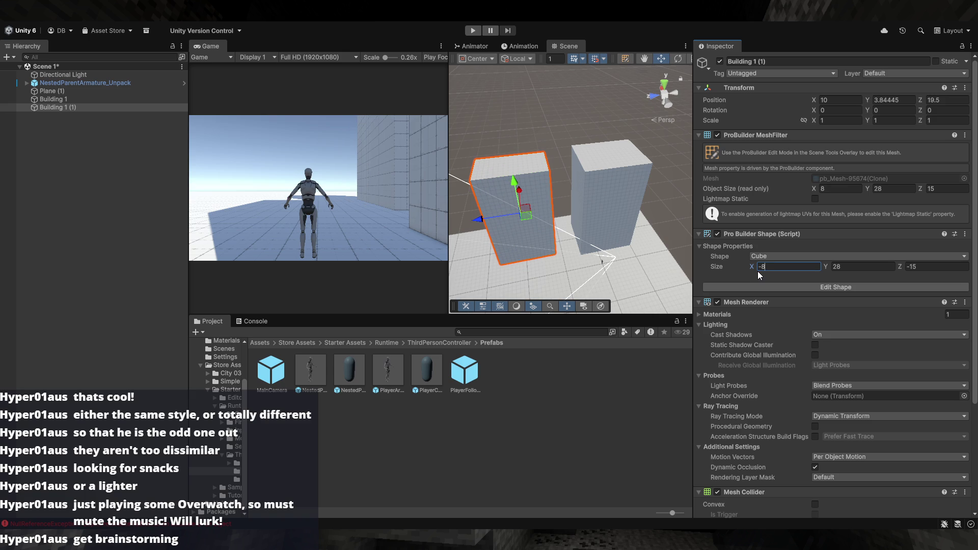
left_click(914, 267)
type("-13")
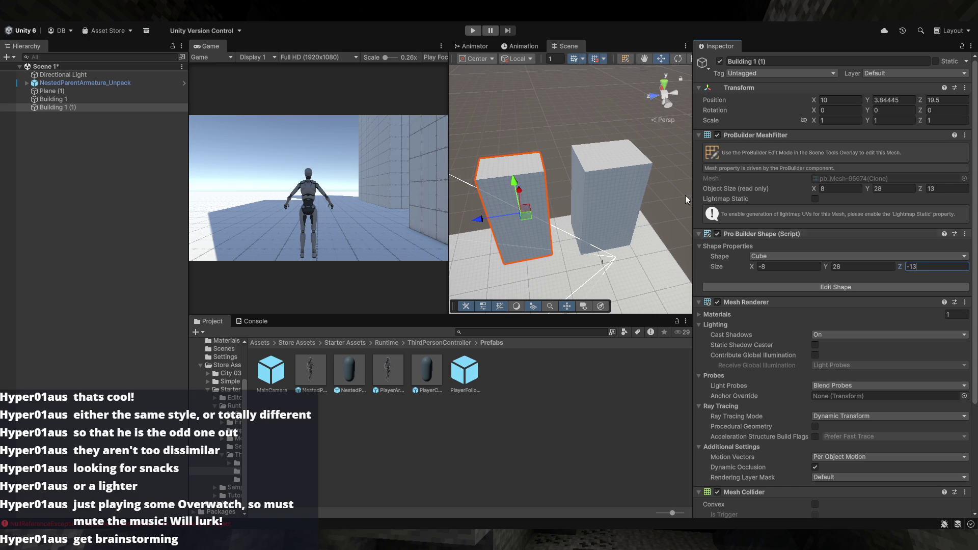
key("BackSpace")
type("2")
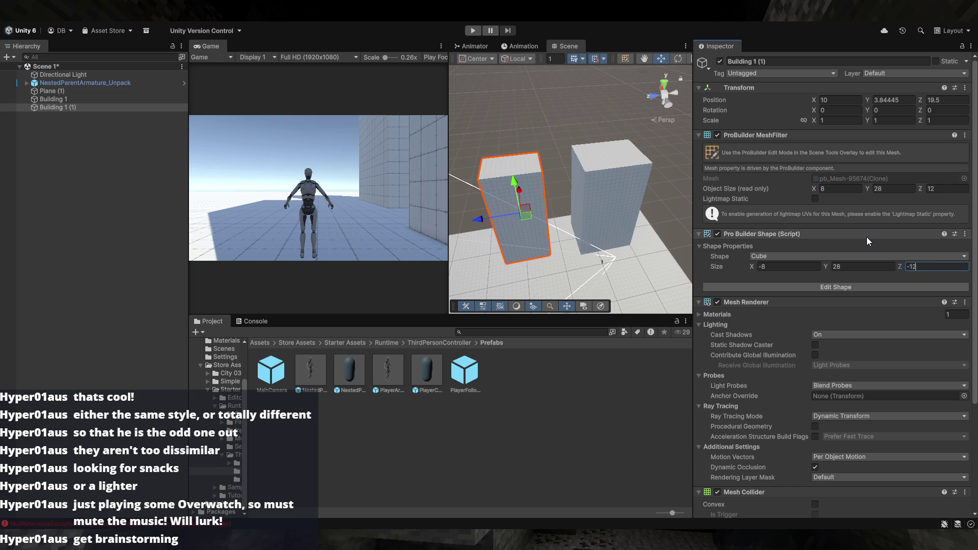
key("BackSpace")
type("1")
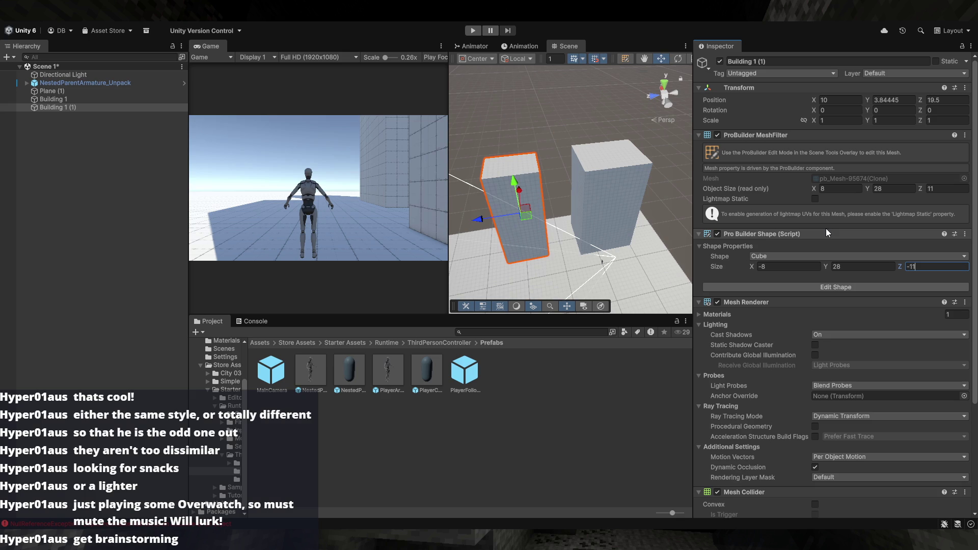
key("Return")
- Set the copy's height to 14 and move it to (8, -3.16, 14.5) beside Building 1
left_click_drag(554, 153, 670, 200)
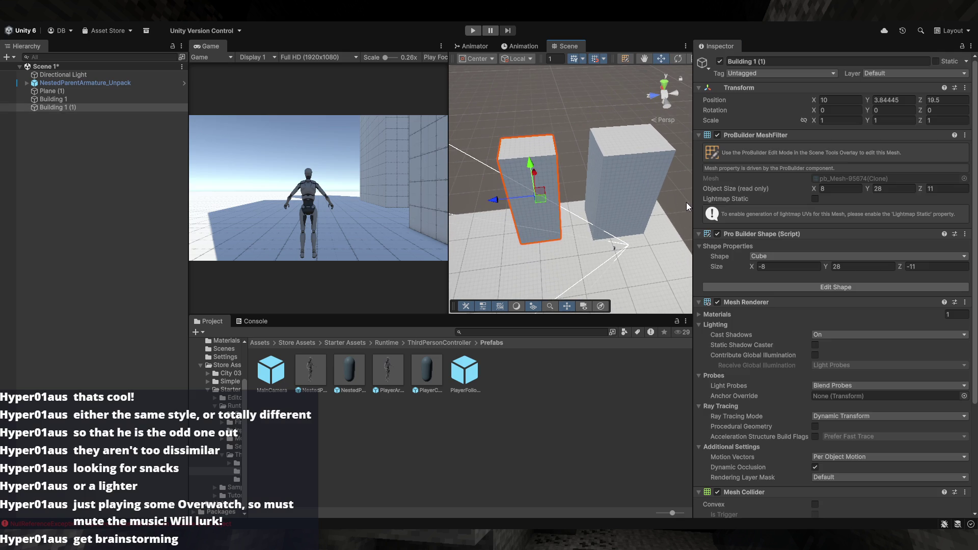
left_click(846, 266)
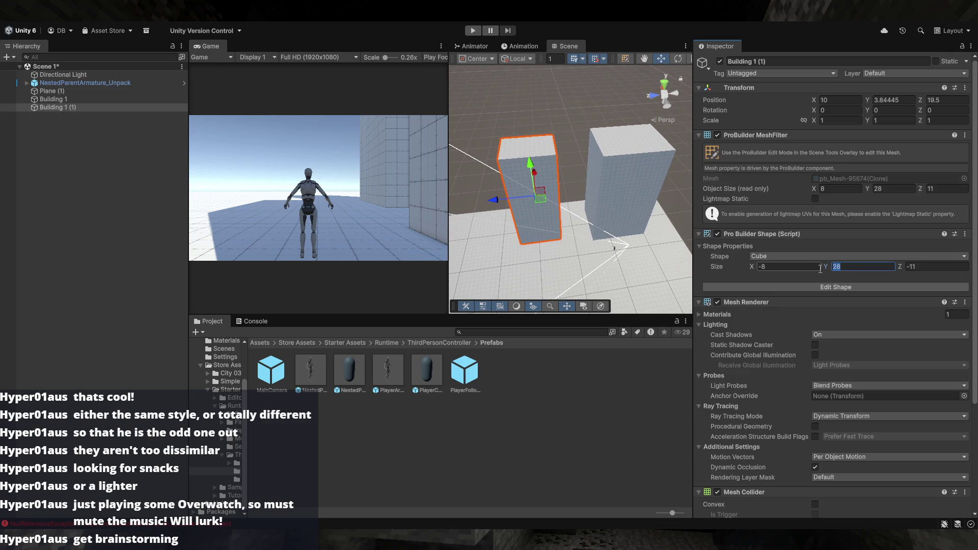
type("14")
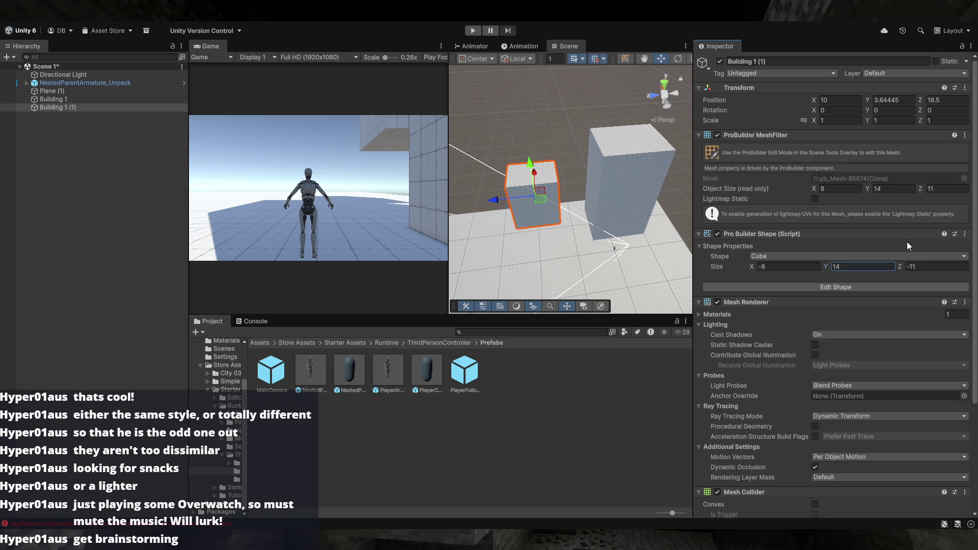
left_click(569, 166)
left_click(563, 183)
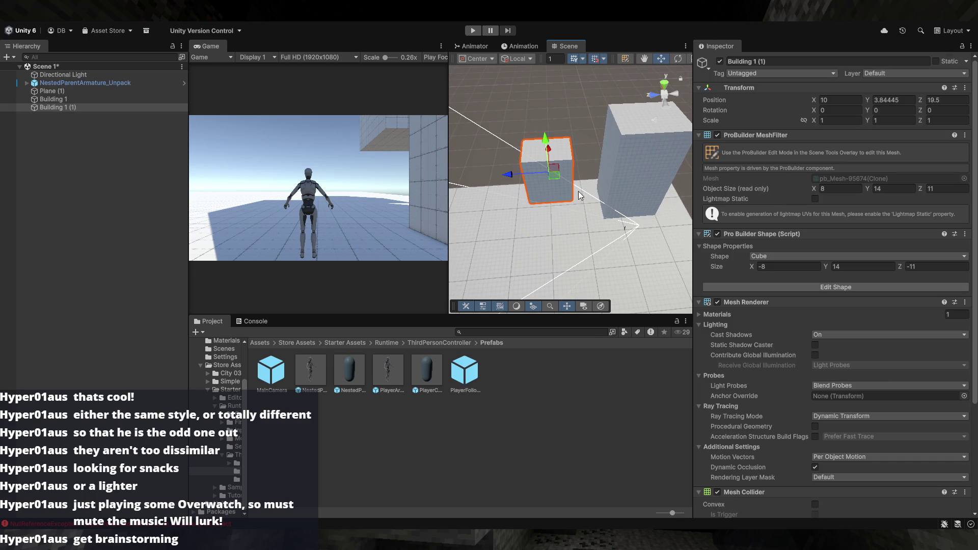
mouse_move(574, 202)
left_mouse_down()
mouse_move(608, 220)
mouse_move(530, 196)
left_mouse_up()
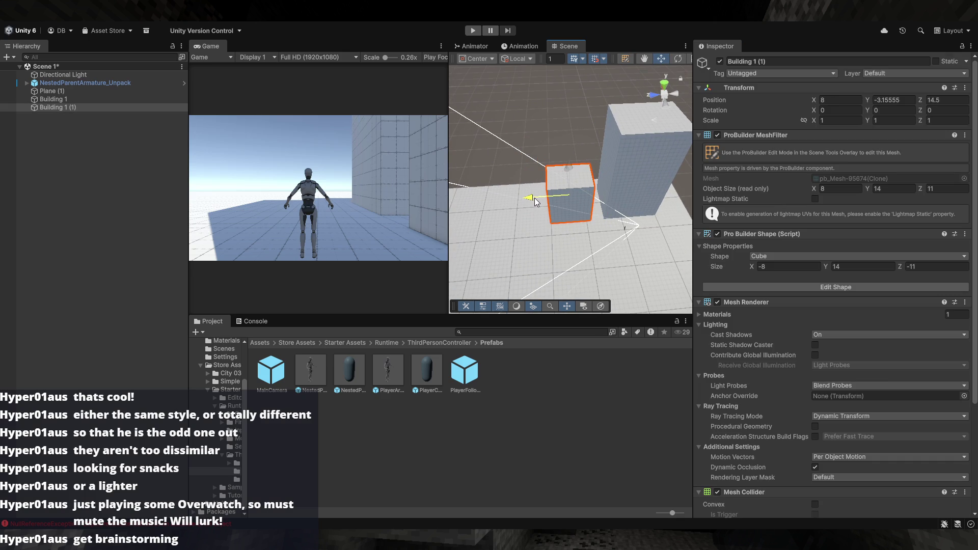
left_click(541, 175)
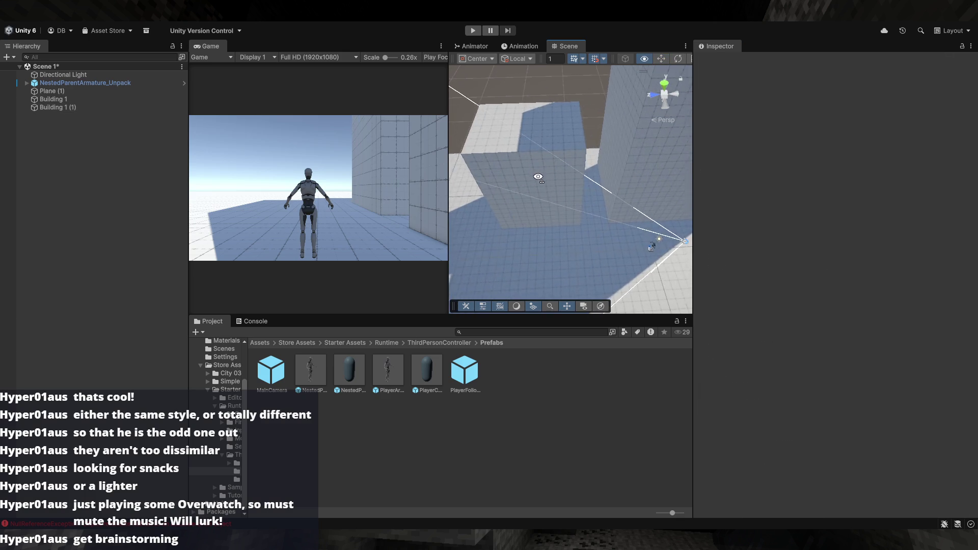
- Rename the copied building to Building 2 in the Hierarchy
left_click(99, 108)
key("F2")
type("B")
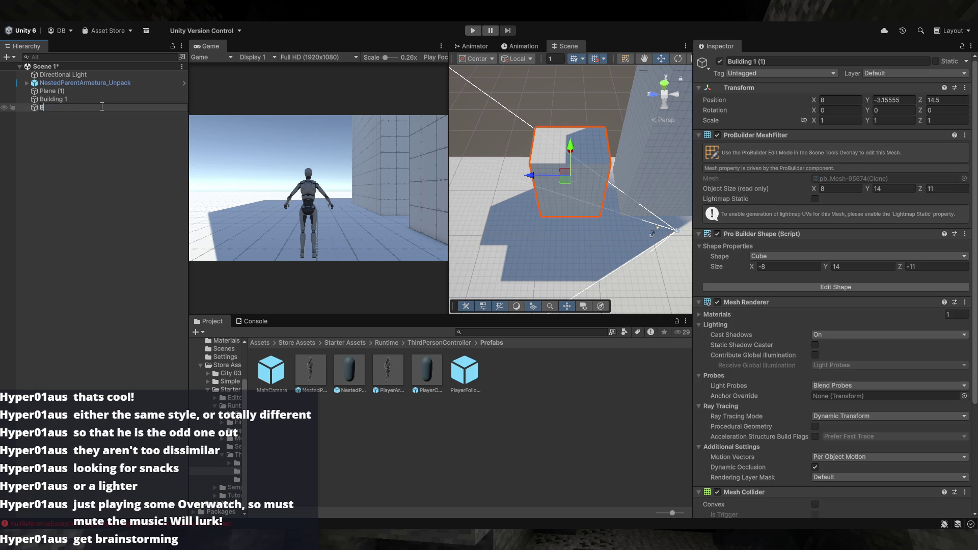
type("uilding 2")
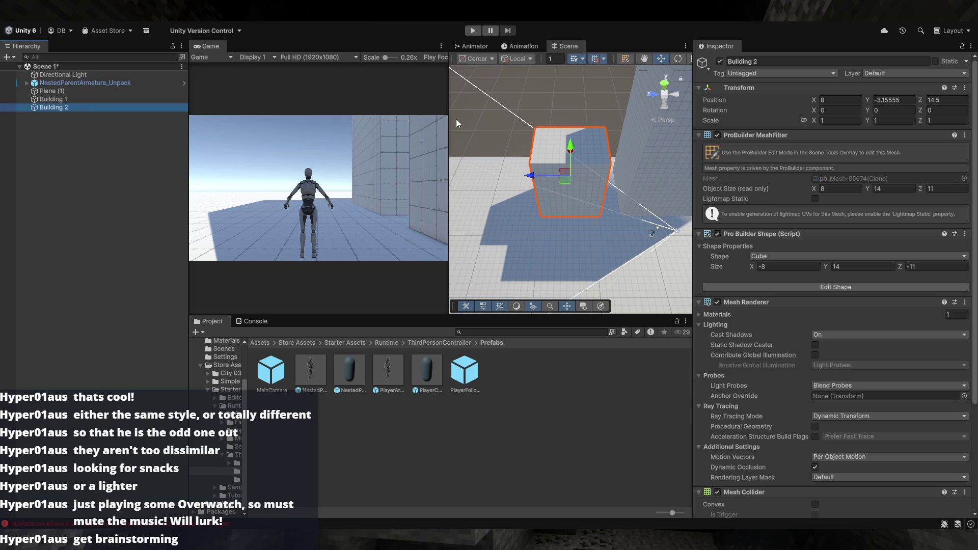
left_click(499, 134)
left_click_drag(499, 133, 634, 162)
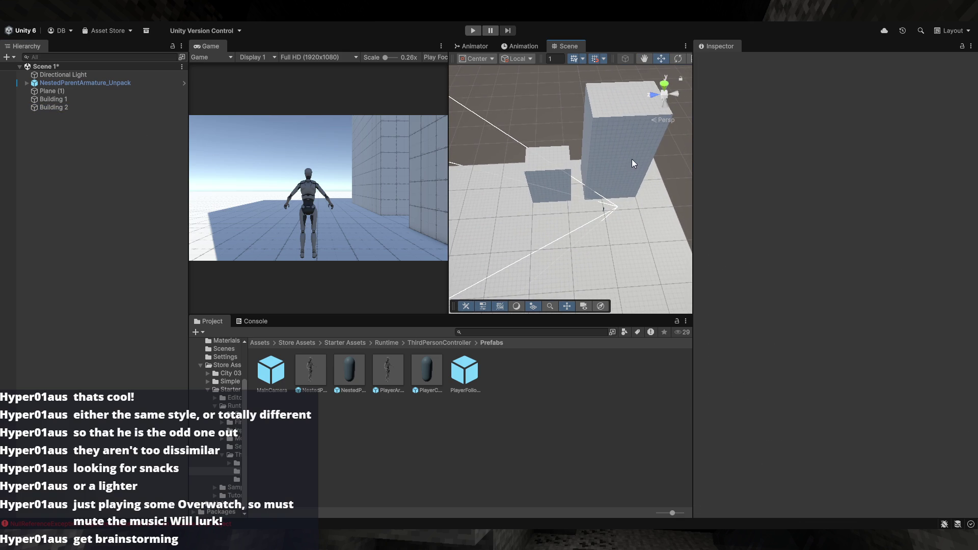
mouse_move(574, 263)
left_mouse_down()
mouse_move(587, 122)
mouse_move(583, 161)
left_mouse_up()
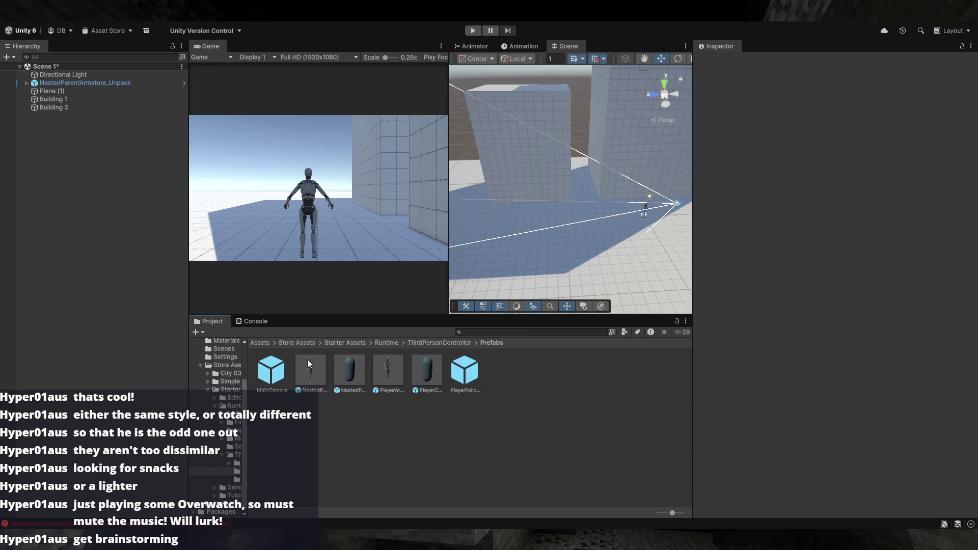
left_click(258, 344)
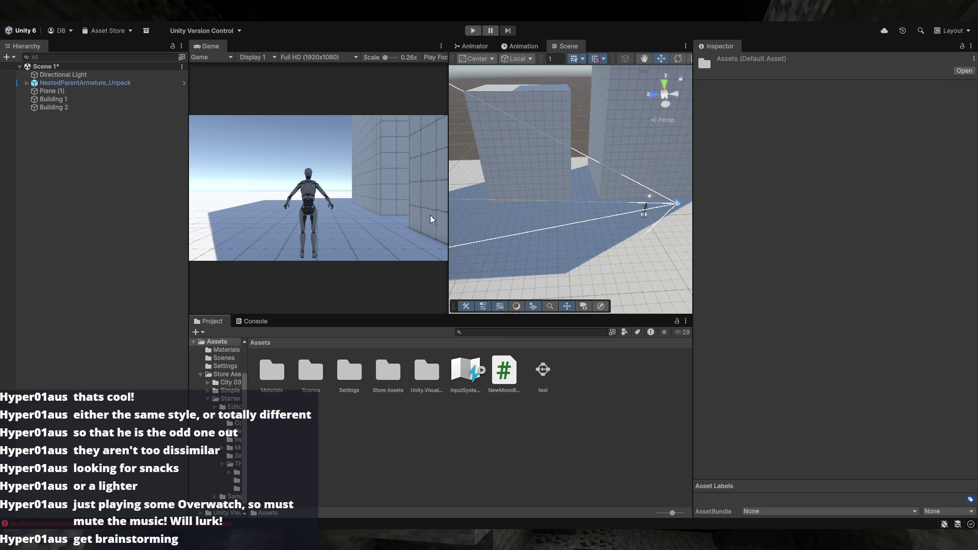
- Create a Prefabs folder in Assets and drag Building 1 and Building 2 into it as prefabs
key("ctrl+shift+n")
type("P")
key("Return")
key("Return")
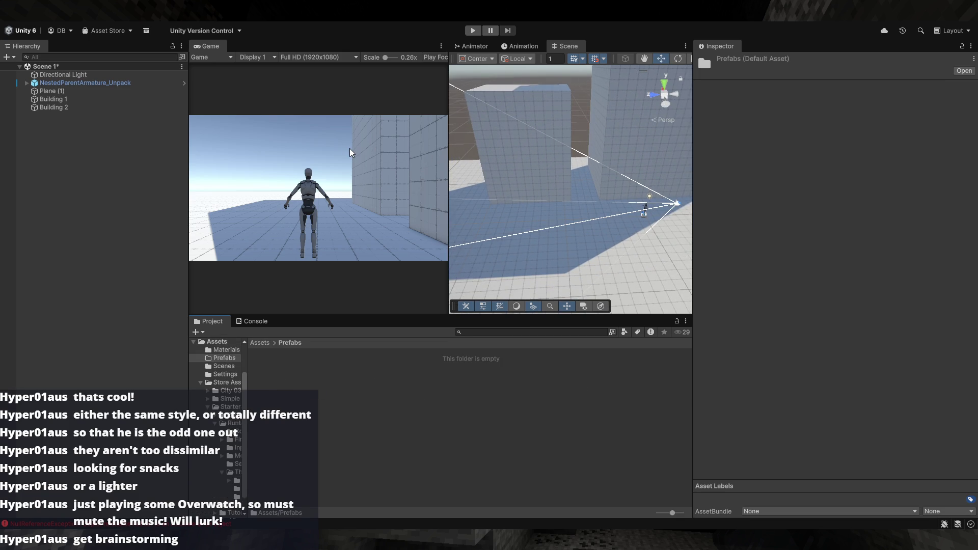
mouse_move(103, 96)
left_mouse_down()
mouse_move(140, 108)
mouse_move(306, 371)
left_mouse_up()
mouse_move(53, 107)
left_mouse_down()
mouse_move(372, 411)
mouse_move(310, 371)
left_mouse_up()
- Select Building 2 and frame it in the Scene view
mouse_move(535, 239)
left_mouse_down()
mouse_move(505, 232)
mouse_move(551, 187)
mouse_move(538, 255)
left_mouse_up()
left_click(539, 256)
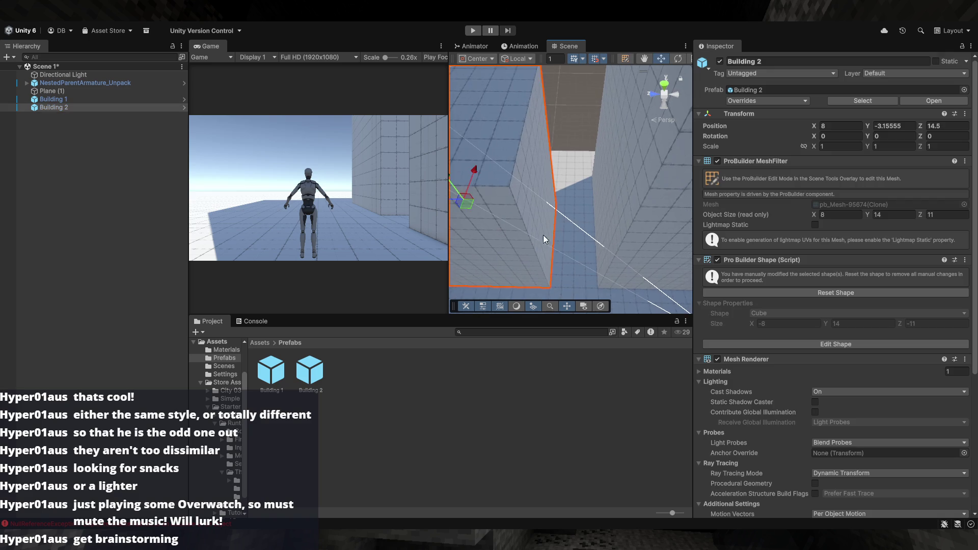
key("f")
mouse_move(516, 202)
left_mouse_down()
mouse_move(642, 255)
mouse_move(627, 260)
mouse_move(628, 271)
mouse_move(612, 244)
mouse_move(609, 253)
mouse_move(644, 225)
mouse_move(589, 170)
mouse_move(593, 217)
mouse_move(535, 200)
left_mouse_up()
key("shift+space")
key("shift+space")
- Drag Building 2 one unit along Z so its Position Z reads 12.5
left_click(484, 149)
left_click_drag(469, 138, 484, 141)
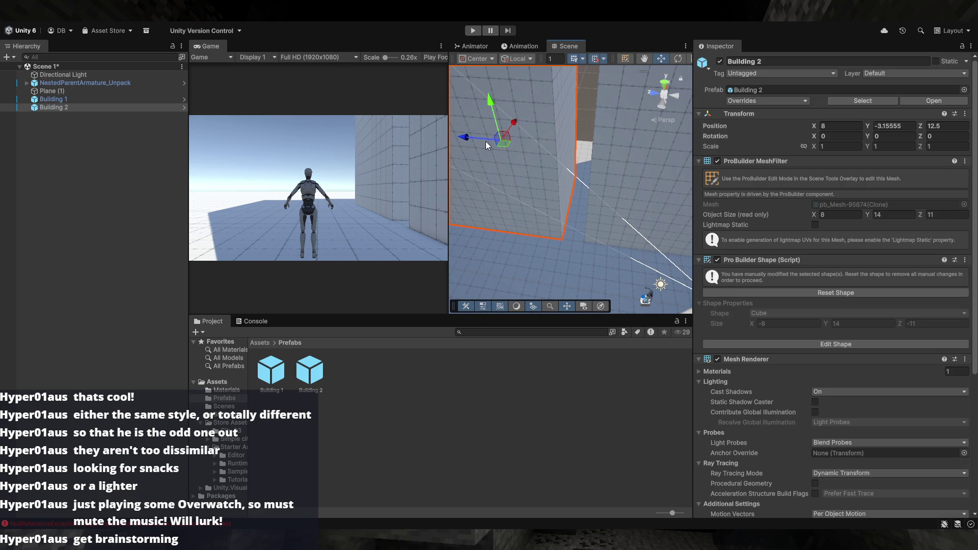
left_click(585, 131)
mouse_move(585, 131)
left_mouse_down()
mouse_move(648, 154)
mouse_move(599, 152)
mouse_move(609, 195)
mouse_move(631, 201)
mouse_move(602, 148)
mouse_move(496, 95)
mouse_move(591, 132)
left_mouse_up()
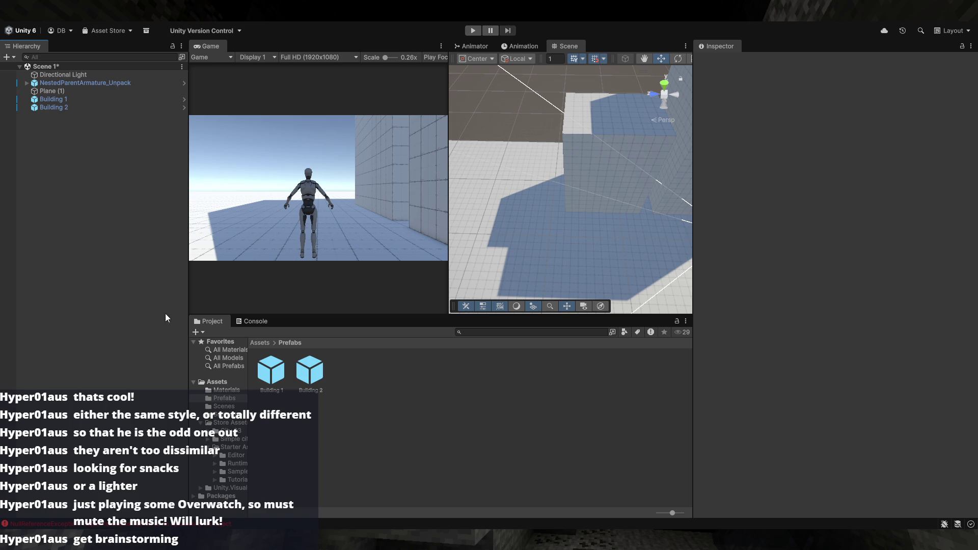
left_click_drag(662, 203, 692, 189)
mouse_move(585, 163)
left_mouse_down()
mouse_move(593, 183)
mouse_move(518, 170)
left_mouse_up()
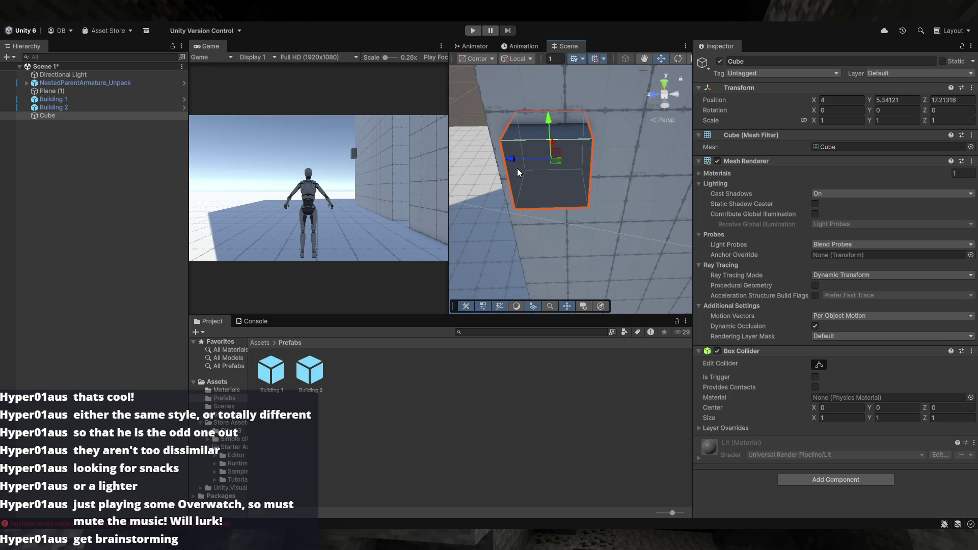
scroll(540, 178, "down", 5)
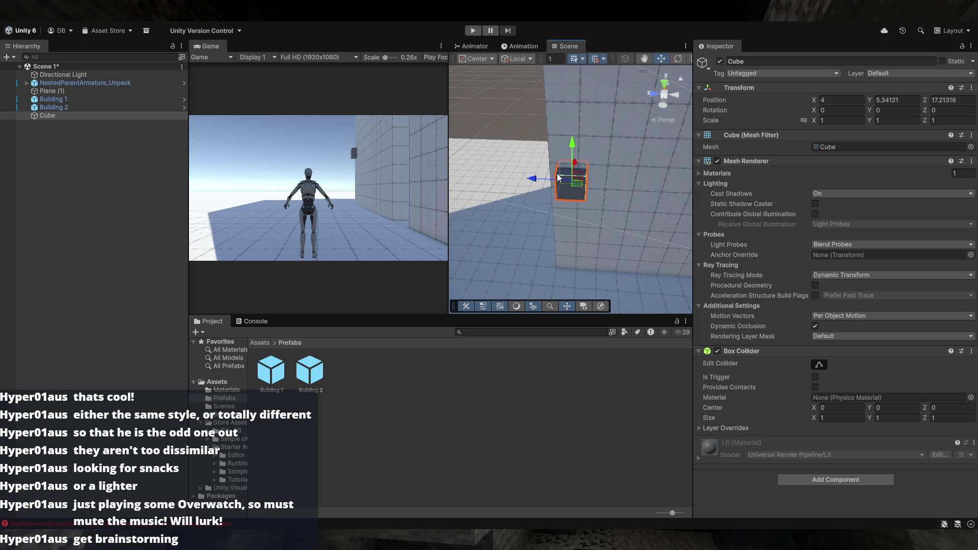
left_click_drag(553, 189, 548, 274)
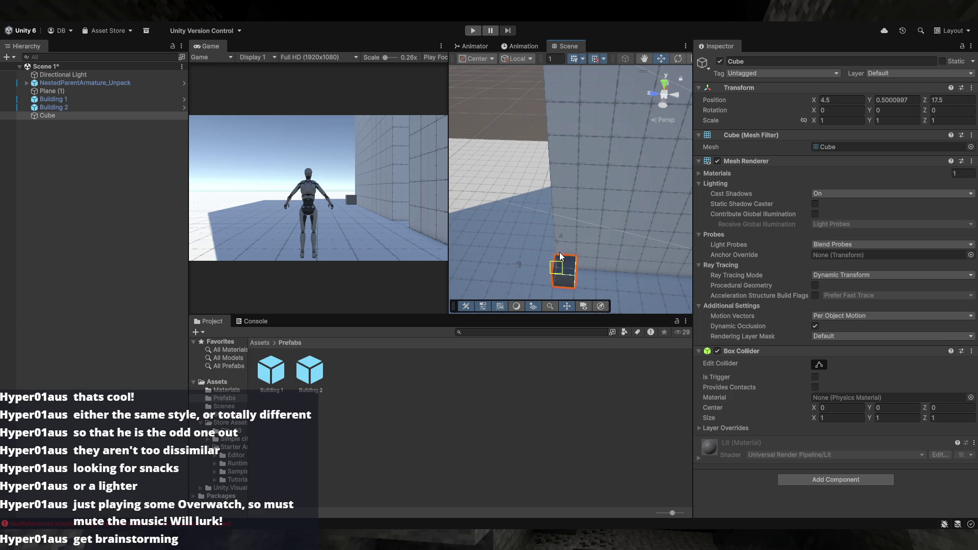
left_click_drag(558, 265, 540, 204)
left_click(530, 148)
mouse_move(530, 148)
left_mouse_down()
mouse_move(564, 164)
mouse_move(537, 138)
mouse_move(646, 174)
mouse_move(463, 80)
mouse_move(585, 148)
mouse_move(609, 171)
mouse_move(622, 212)
mouse_move(600, 188)
mouse_move(641, 188)
mouse_move(659, 168)
mouse_move(575, 180)
mouse_move(590, 216)
mouse_move(633, 251)
mouse_move(603, 250)
left_mouse_up()
left_click(612, 155)
key("Delete")
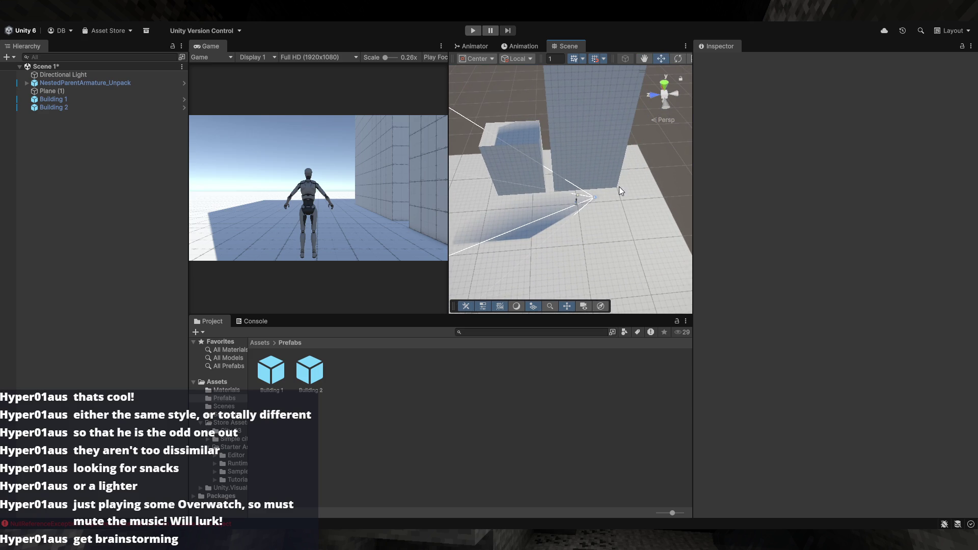
left_click(84, 108)
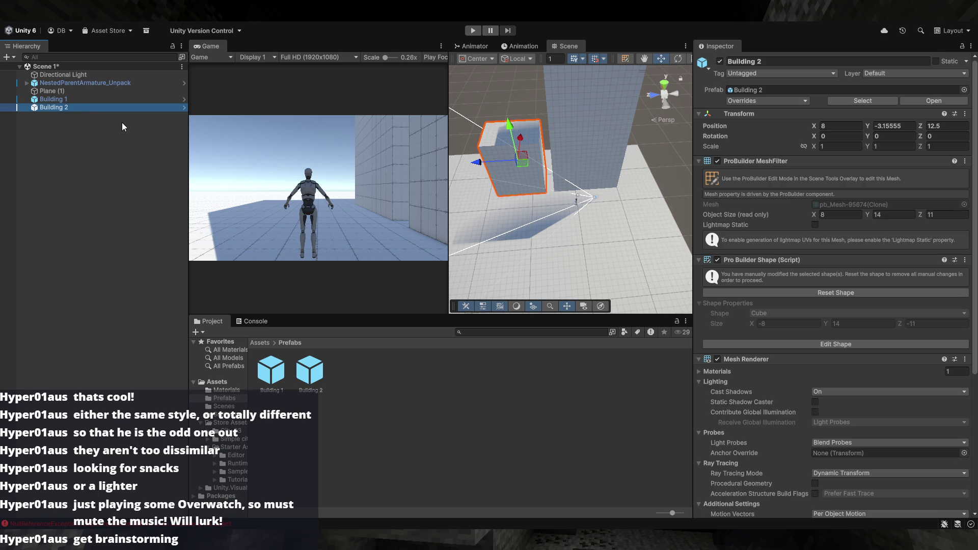
- Duplicate Building 2, move the copy along Z to 25.5, reset its shape and set width 15
key("ctrl+d")
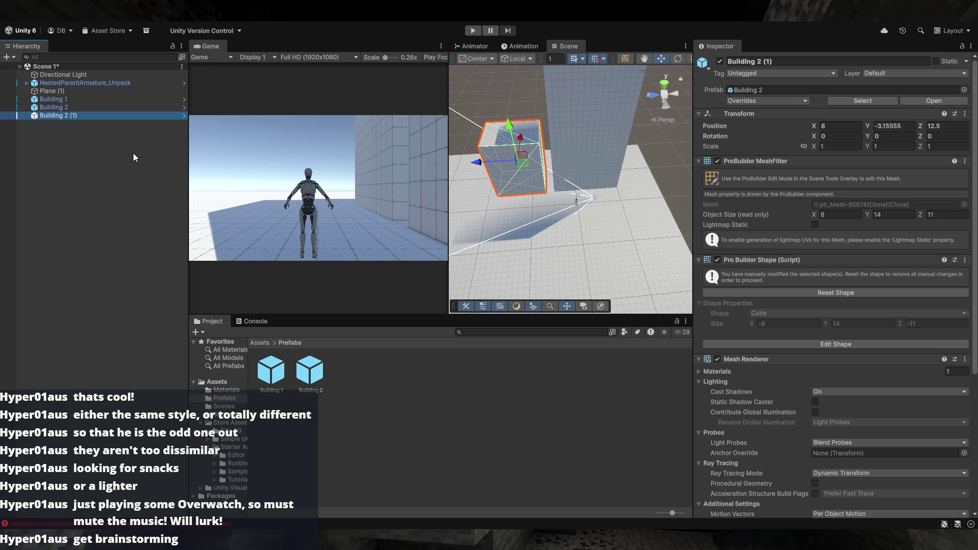
mouse_move(475, 172)
left_mouse_down()
mouse_move(461, 156)
mouse_move(505, 177)
mouse_move(577, 183)
mouse_move(512, 177)
mouse_move(521, 178)
left_mouse_up()
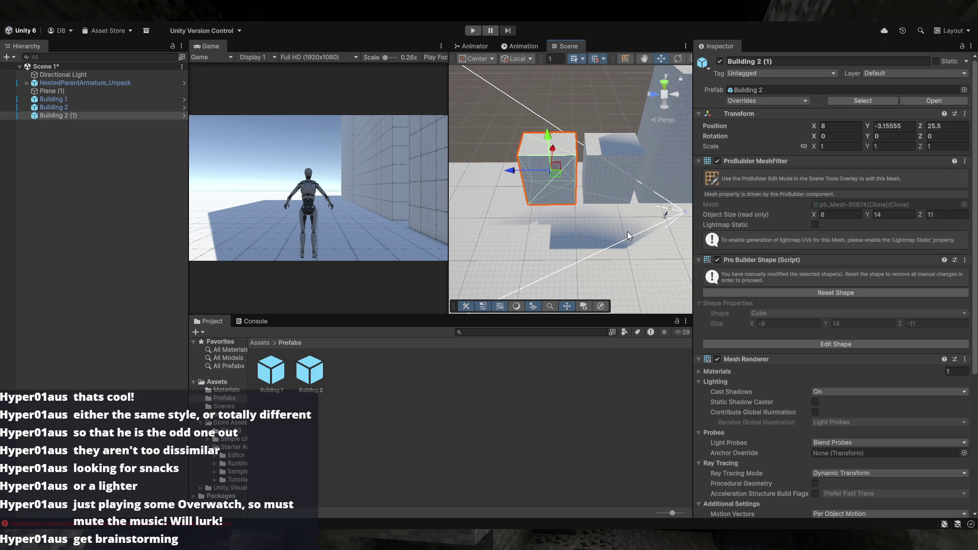
left_click_drag(630, 180, 643, 218)
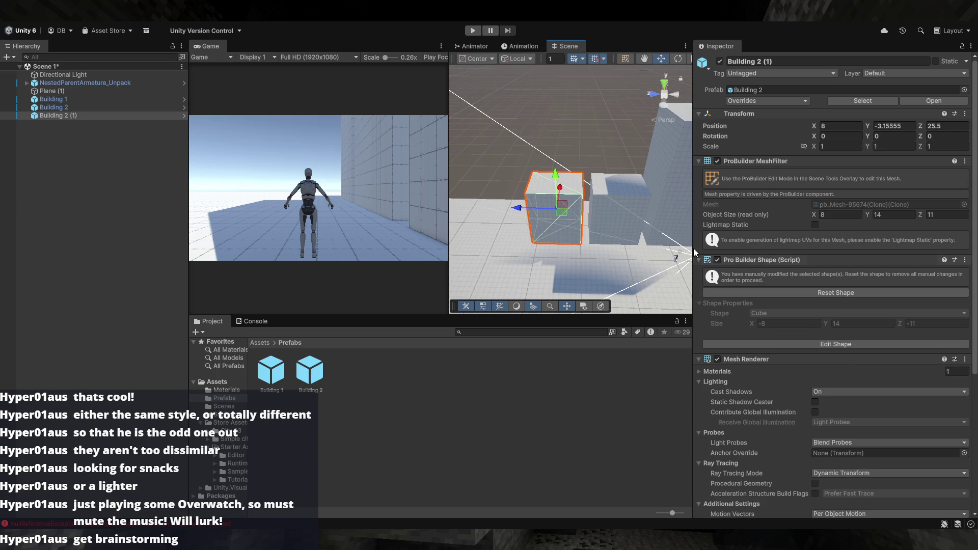
left_click(827, 345)
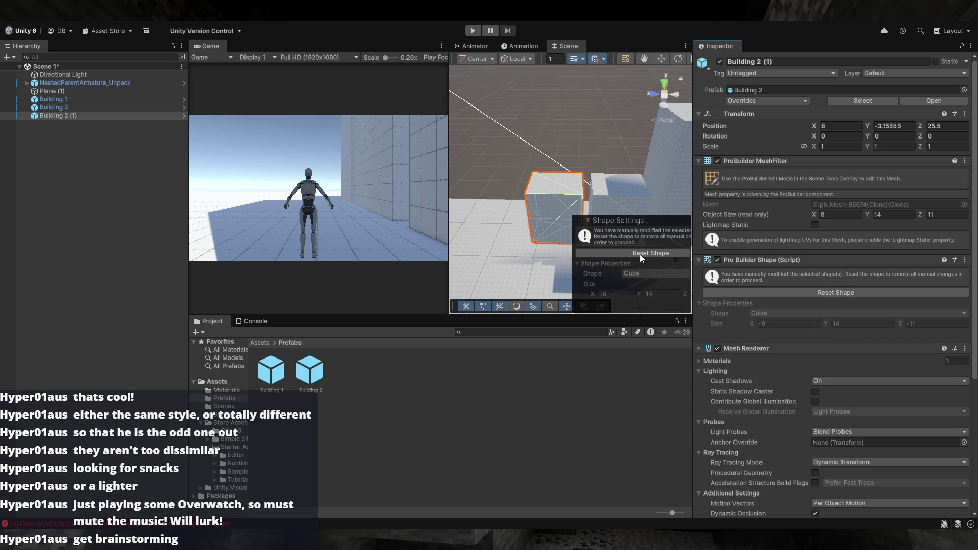
key("w")
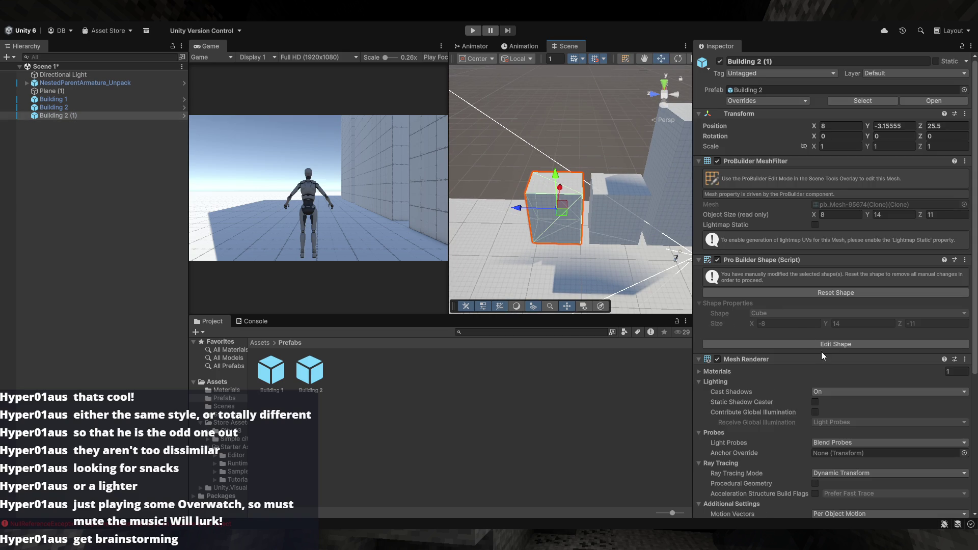
left_click(823, 346)
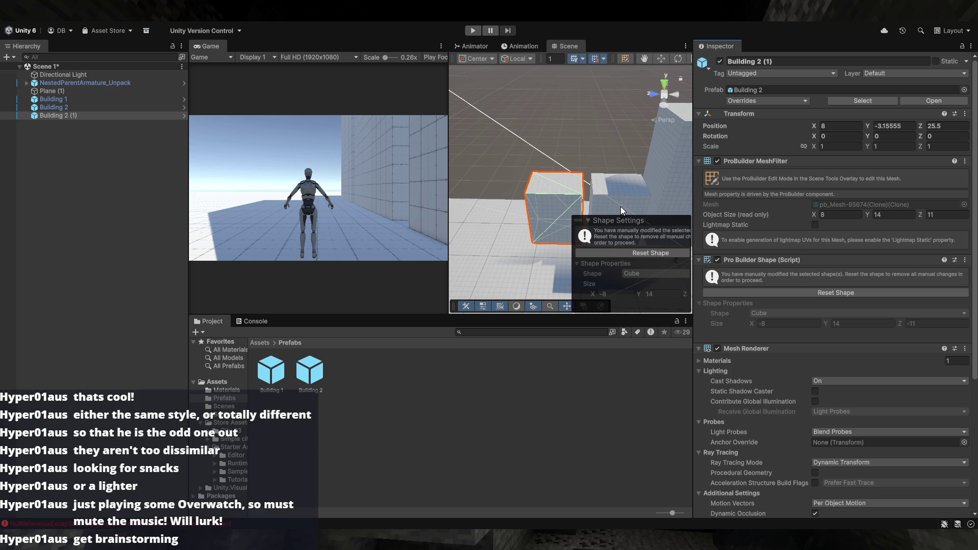
left_click(640, 253)
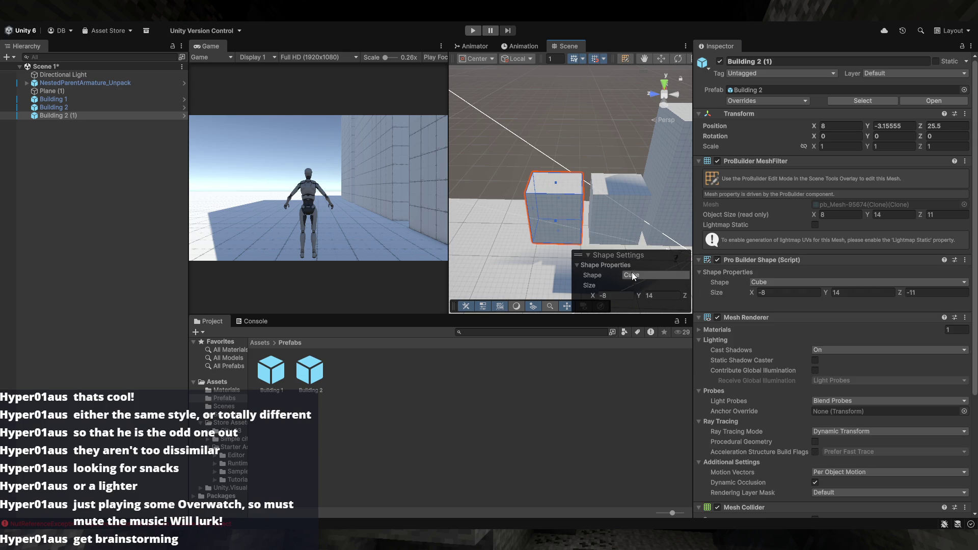
left_click(606, 295)
type("15")
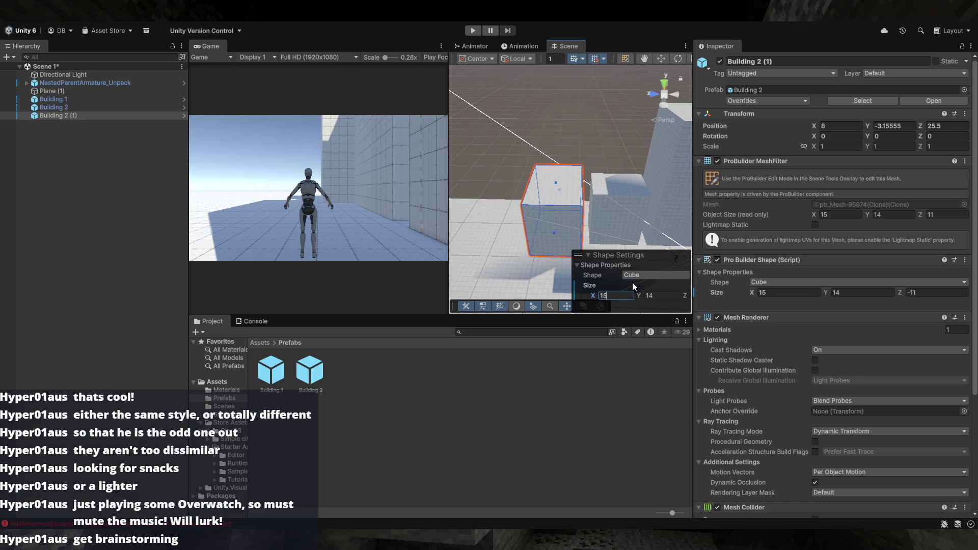
- Reset Building 2's shape and make its Size X a positive 8
left_click(612, 199)
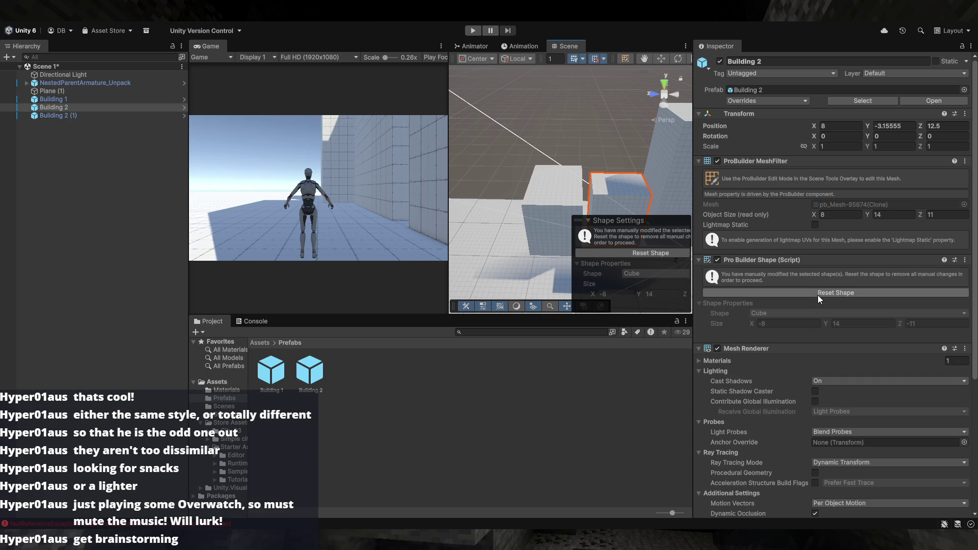
left_click(779, 293)
left_click(762, 294)
key("BackSpace")
left_click(910, 293)
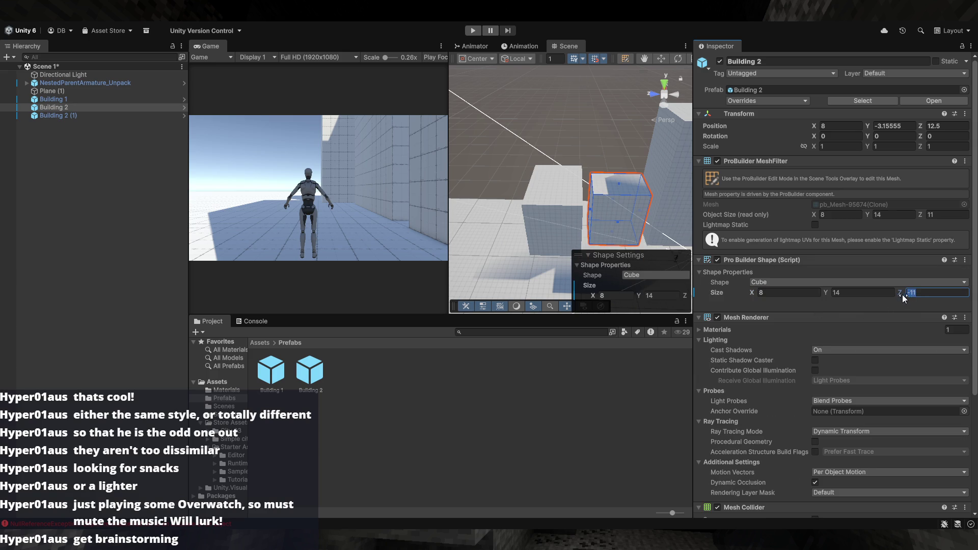
- Reset Building 1's shape and set its Size X to 12 and Z to 15
left_click(615, 158)
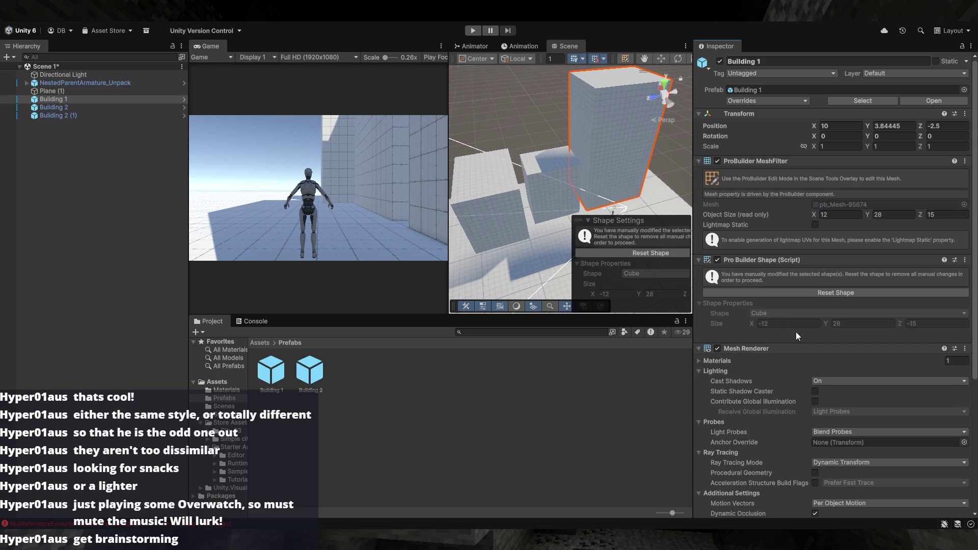
left_click(653, 253)
left_click(763, 293)
type("12")
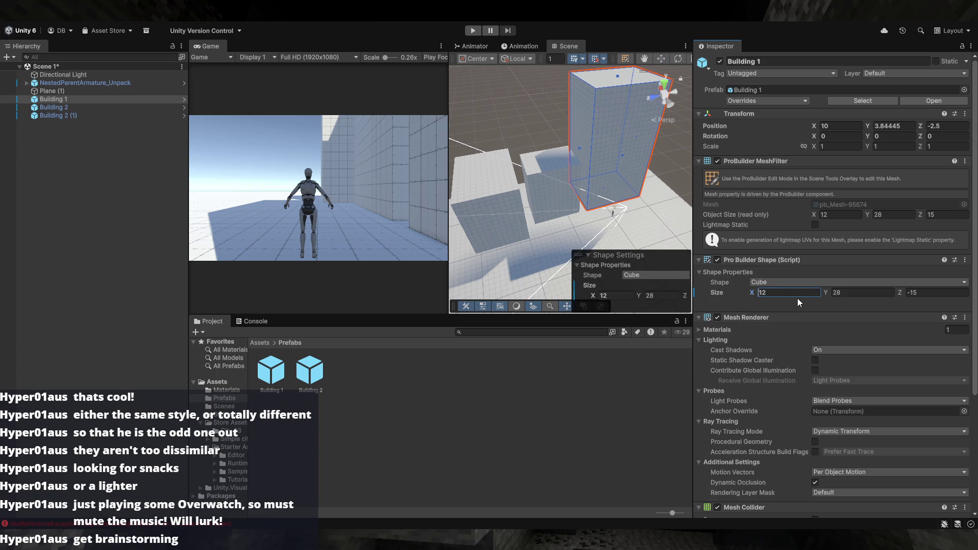
left_click(909, 298)
type("15")
left_click(520, 132)
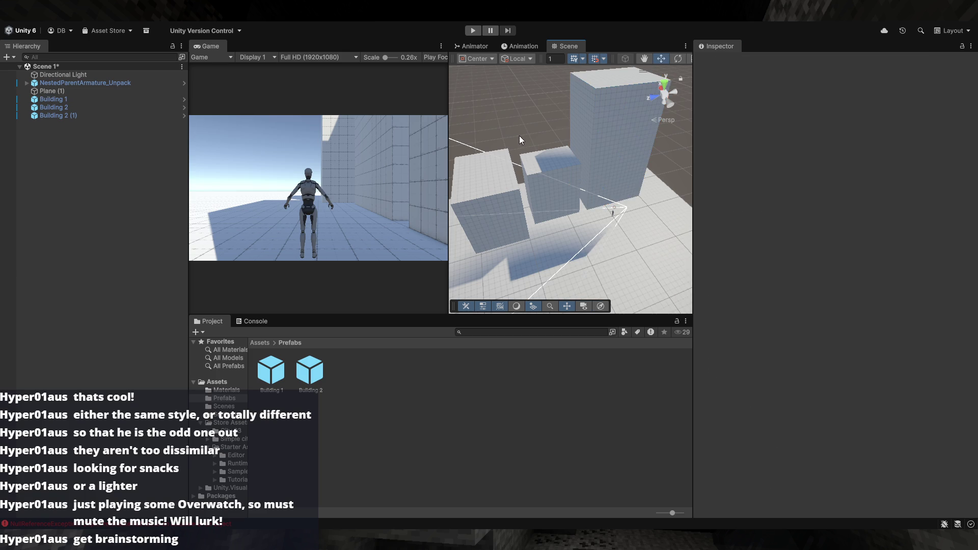
- Give Building 2 (1) Size Z 12 and Size Y 20, making it 15 × 20 × 12
left_click(484, 178)
key("f")
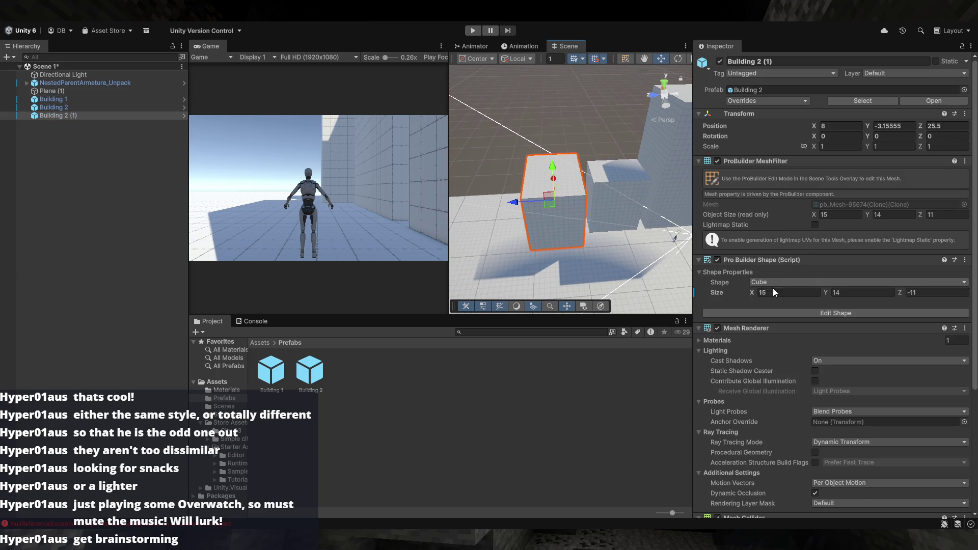
left_click(912, 292)
key("BackSpace")
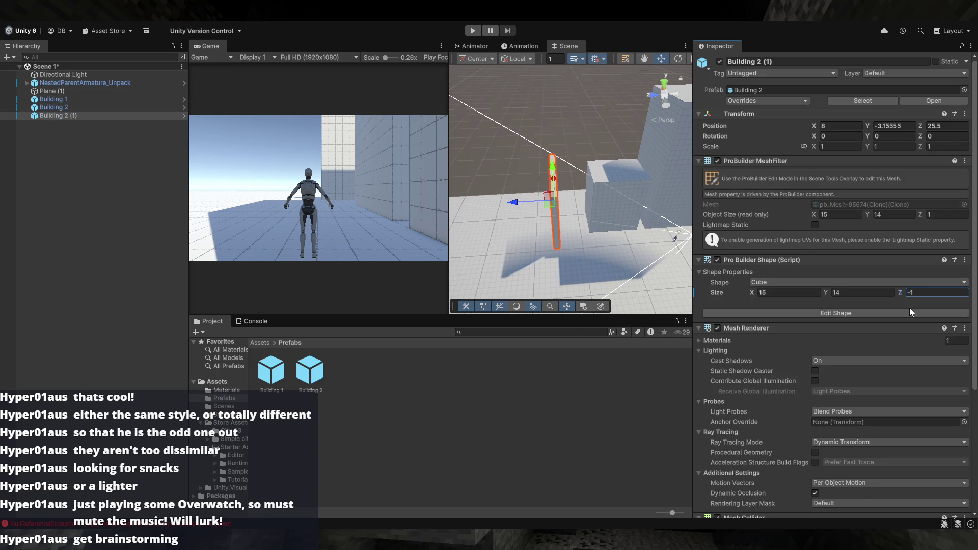
type("121")
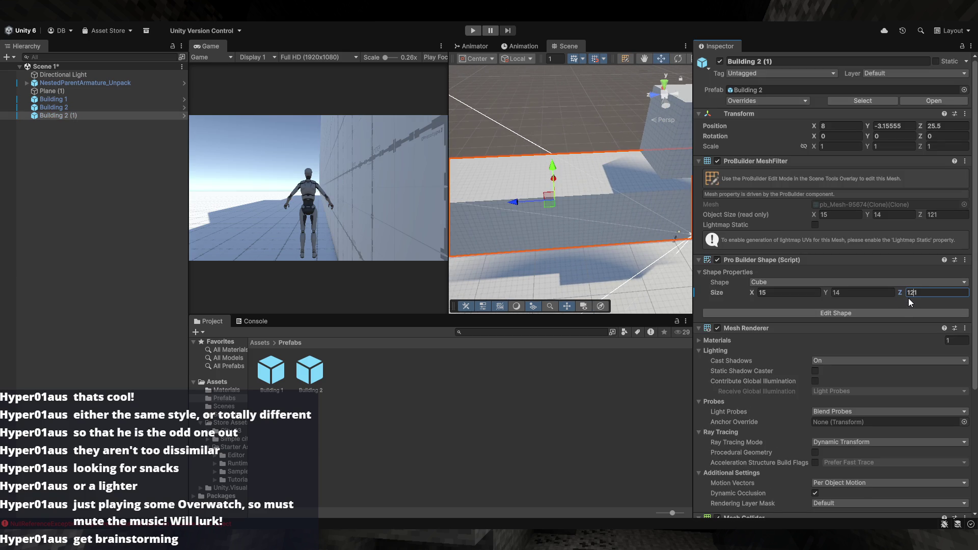
key("BackSpace")
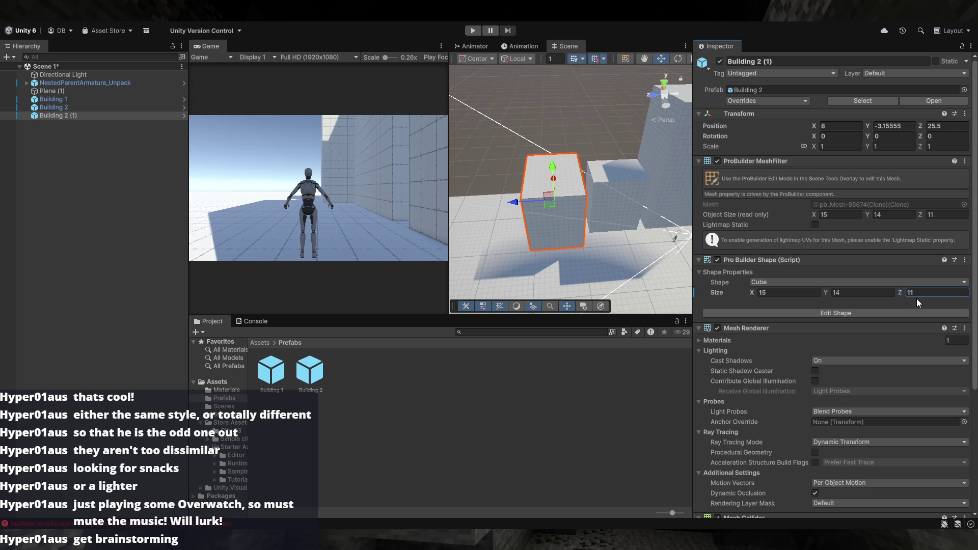
key("BackSpace")
type("2")
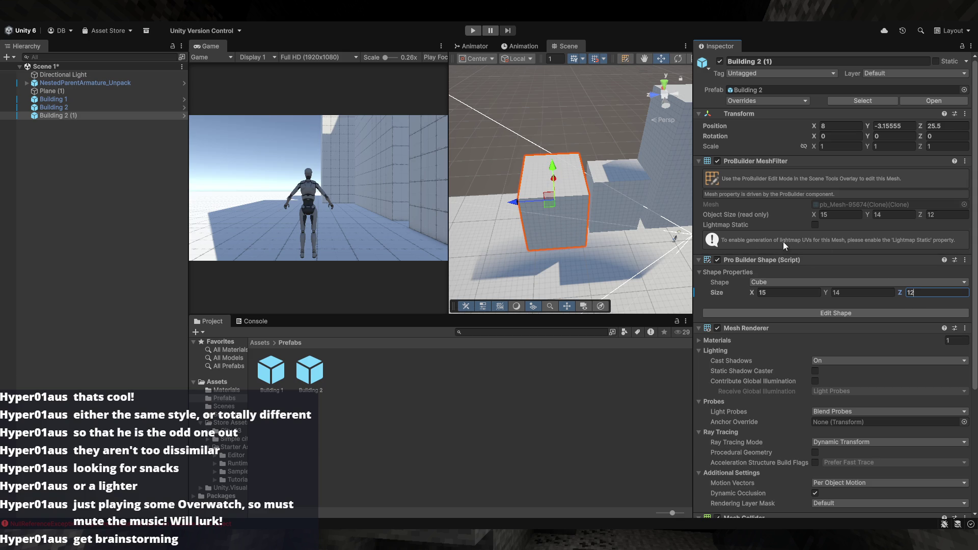
left_click_drag(594, 183, 572, 183)
left_click(571, 183)
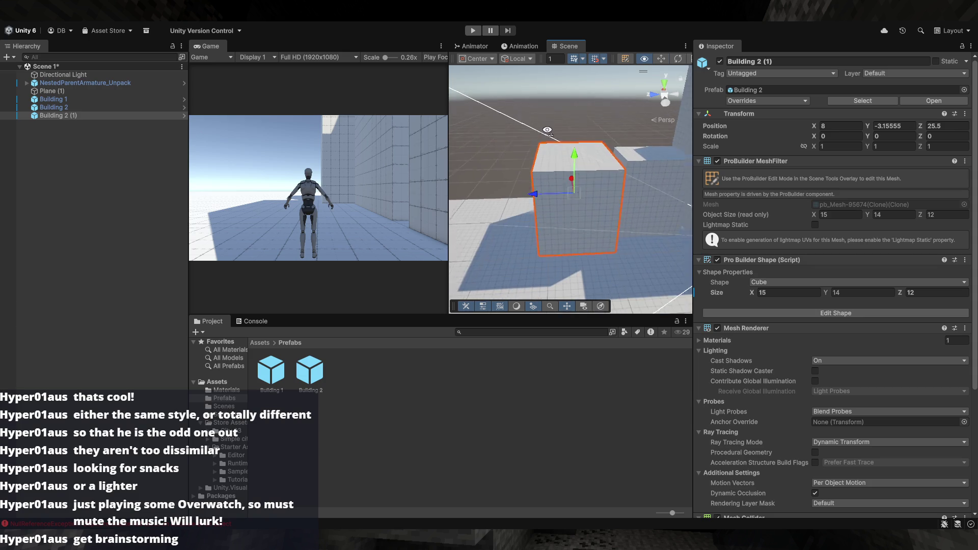
left_click(845, 294)
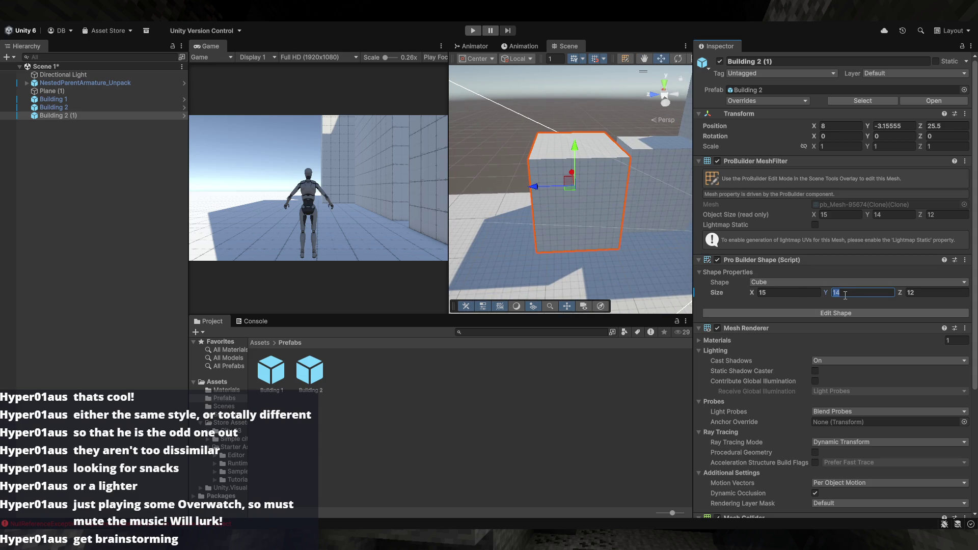
type("20")
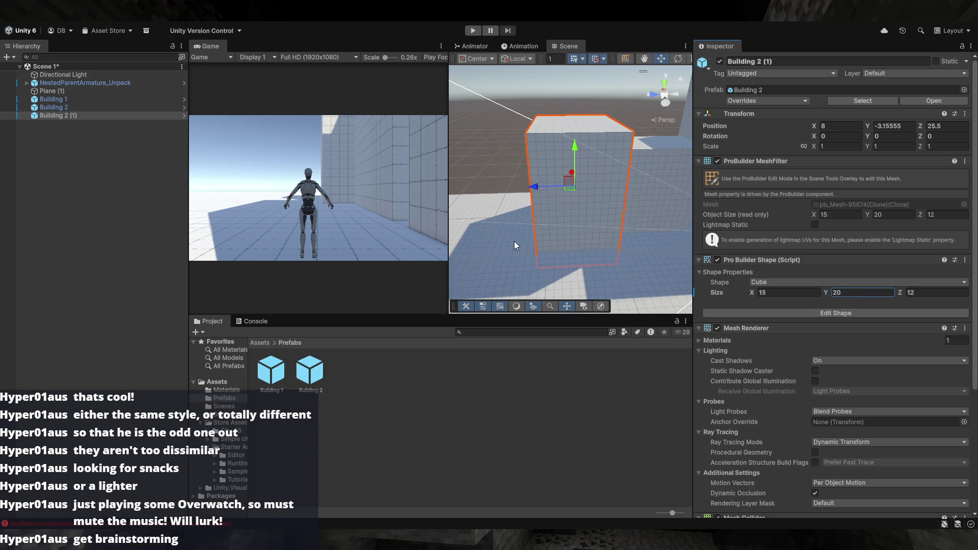
left_click(517, 175)
- Drag the copied tall block along Z into place at X 11.5, Z 26
mouse_move(515, 171)
left_mouse_down()
mouse_move(562, 230)
mouse_move(586, 231)
mouse_move(600, 261)
mouse_move(582, 260)
mouse_move(582, 243)
mouse_move(542, 237)
left_mouse_up()
left_click(595, 231)
mouse_move(514, 201)
left_mouse_down()
mouse_move(501, 203)
mouse_move(509, 202)
left_mouse_up()
left_click(604, 160)
mouse_move(604, 161)
left_mouse_down()
mouse_move(559, 246)
mouse_move(542, 314)
mouse_move(549, 263)
mouse_move(660, 243)
mouse_move(564, 224)
left_mouse_up()
- Rename Building 2 (1) to Building 3 in the Hierarchy
left_click(110, 114)
left_click(111, 115)
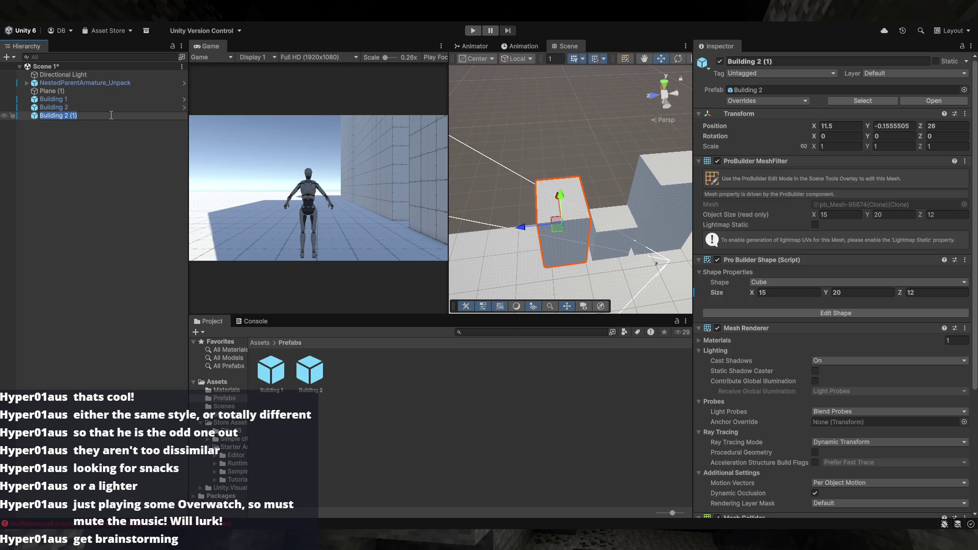
key("Right")
key("BackSpace")
key("BackSpace")
type("3")
key("Return")
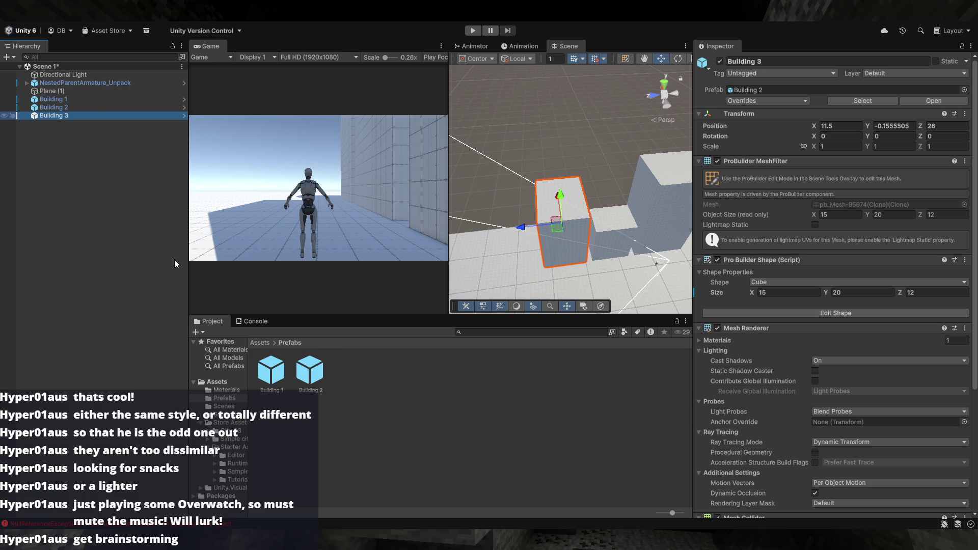
- Duplicate Building 3 with Ctrl+D into Building 3 (1) and frame the copy
left_click(131, 222)
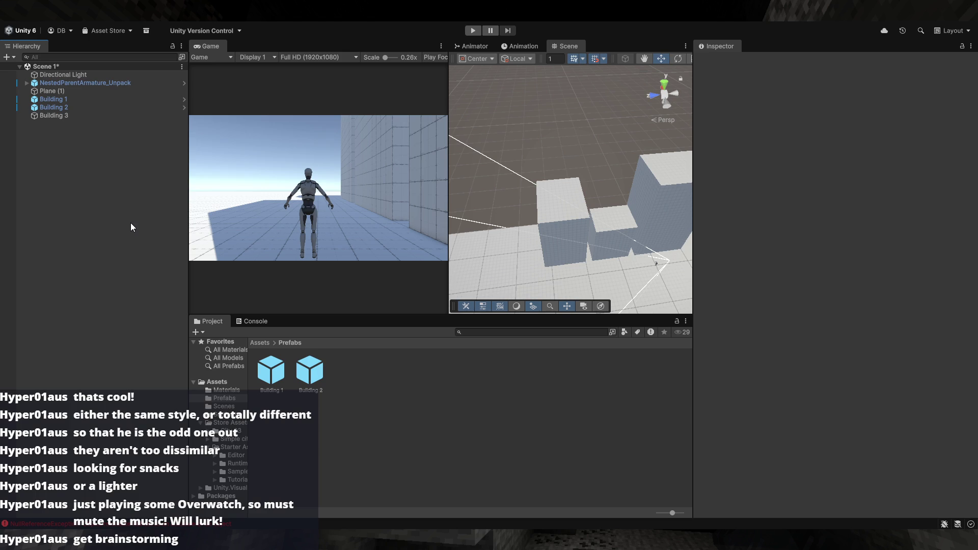
left_click(99, 117)
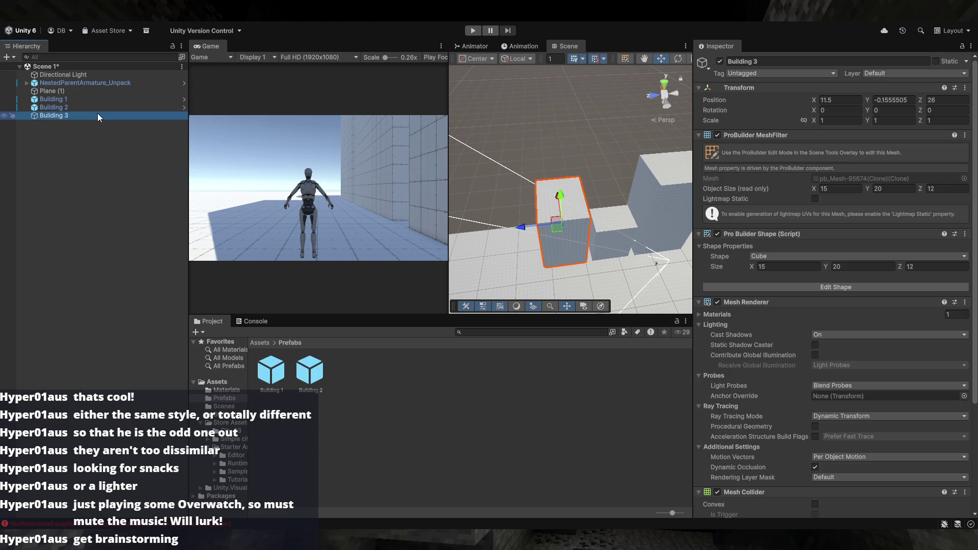
left_click(90, 134)
left_click(91, 116)
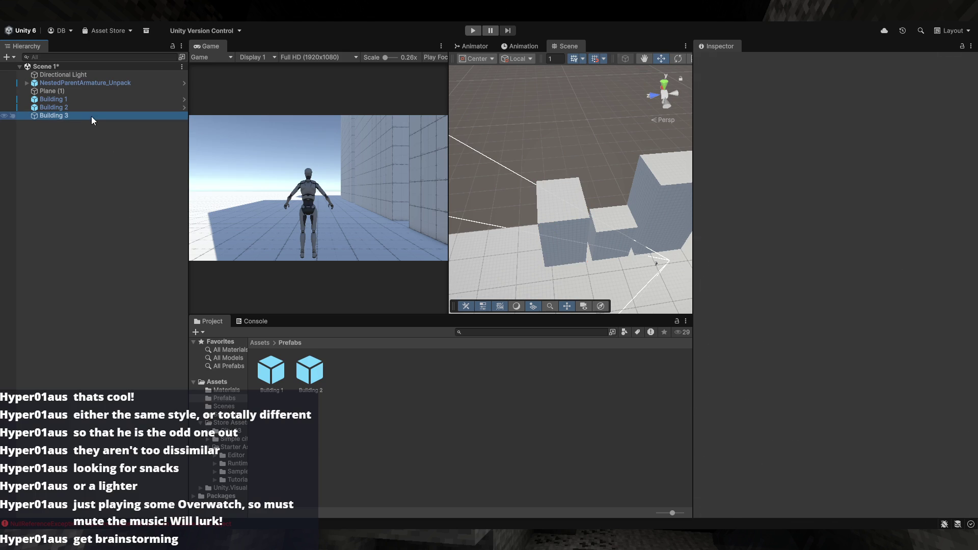
mouse_move(504, 199)
left_mouse_down()
mouse_move(543, 163)
mouse_move(578, 176)
mouse_move(545, 166)
mouse_move(603, 203)
mouse_move(520, 188)
left_mouse_up()
left_click(588, 184)
key("ctrl+d")
key("f")
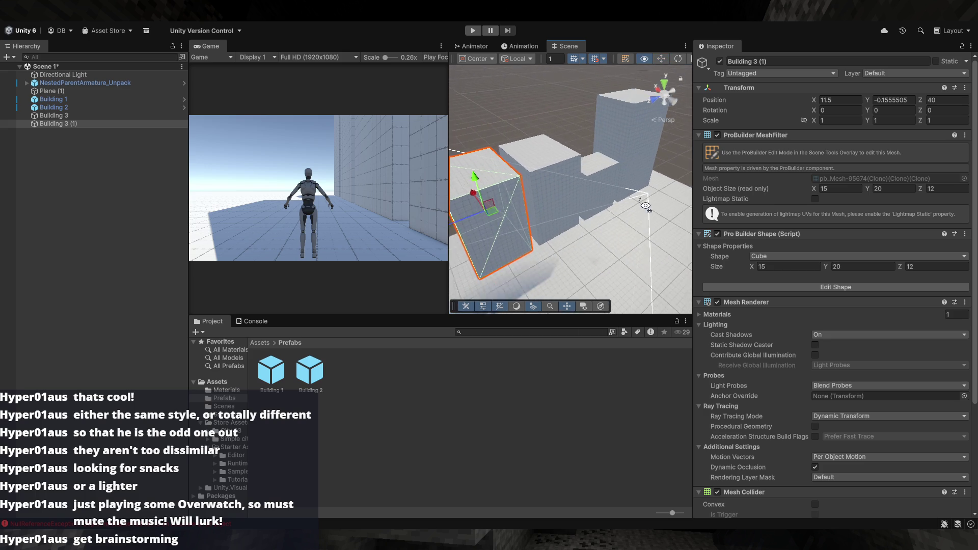
- Set Building 3 (1)'s ProBuilder Shape height to 38
left_click(838, 267)
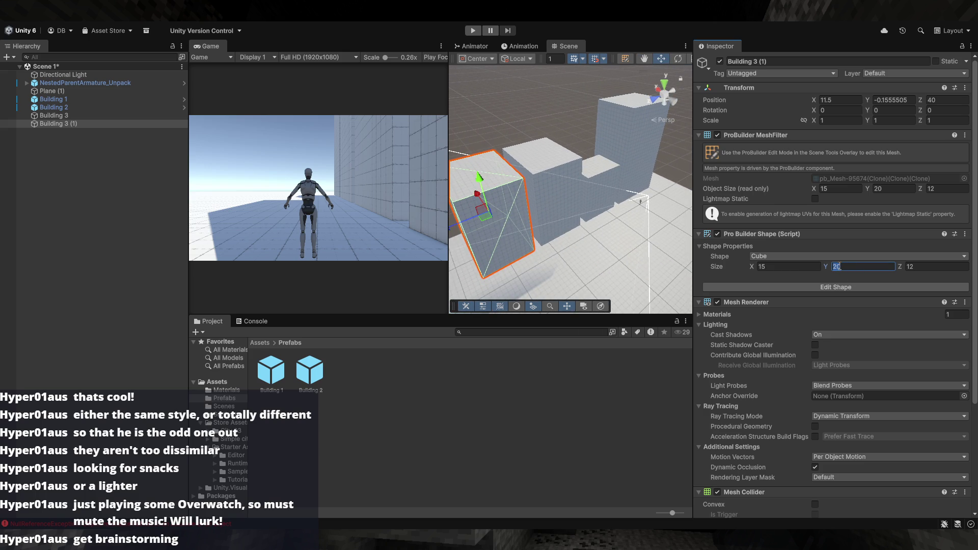
type("17")
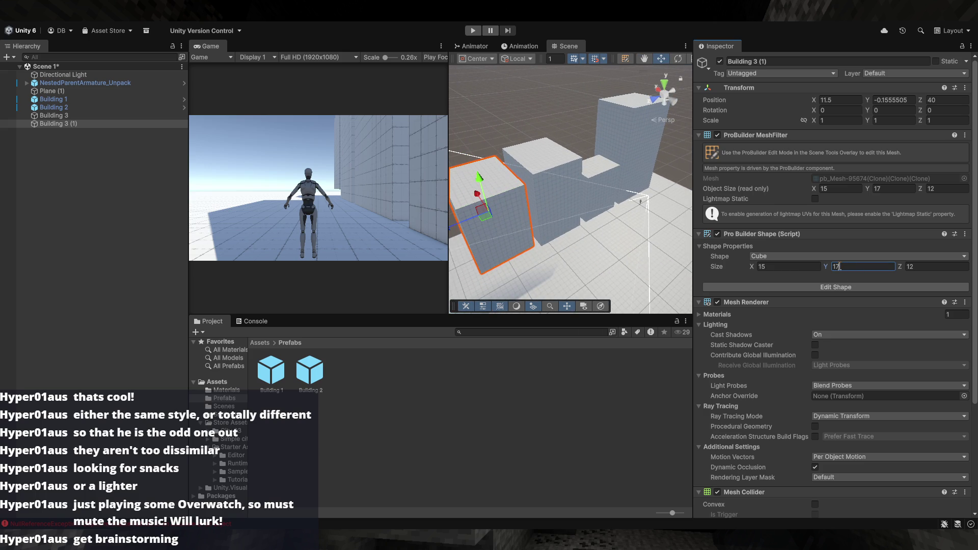
key("BackSpace")
key("BackSpace")
type("20")
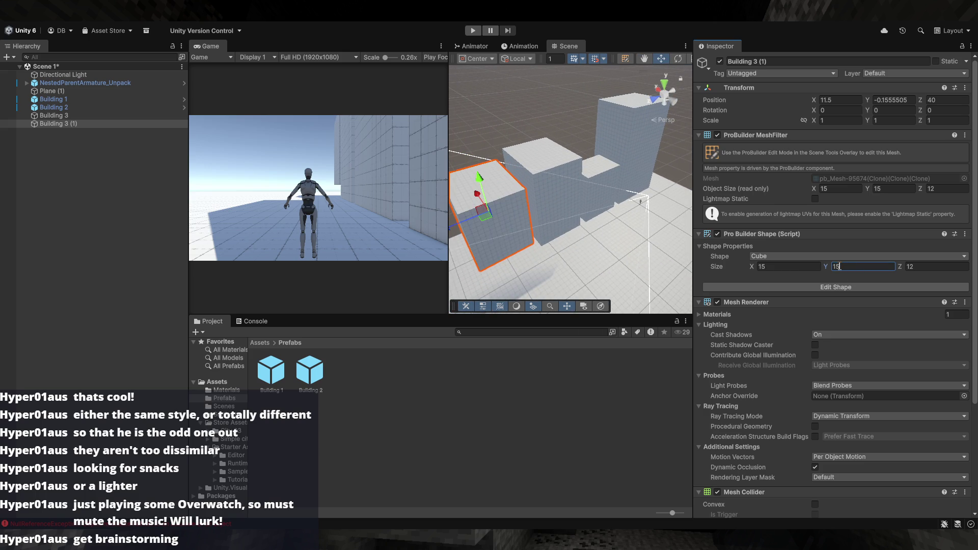
key("BackSpace")
type("4")
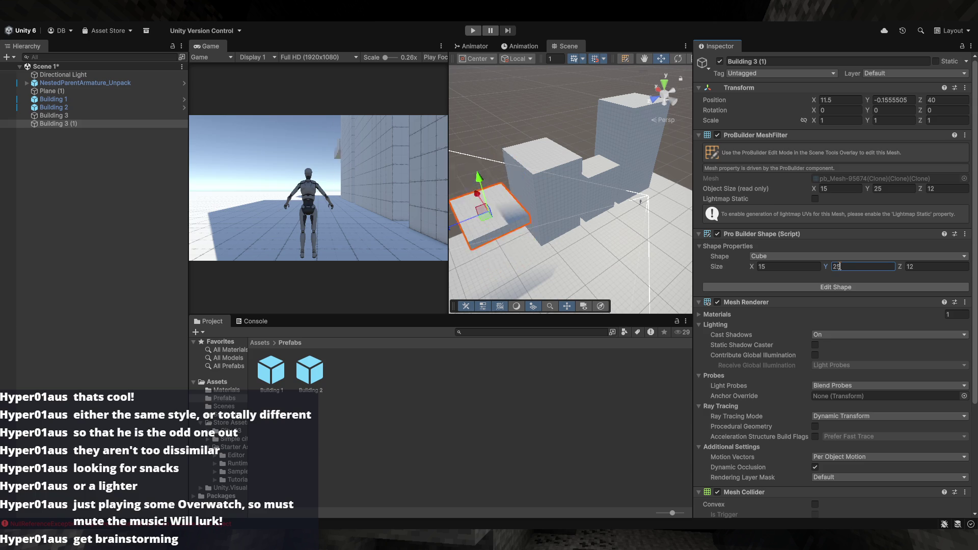
key("Return")
key("f")
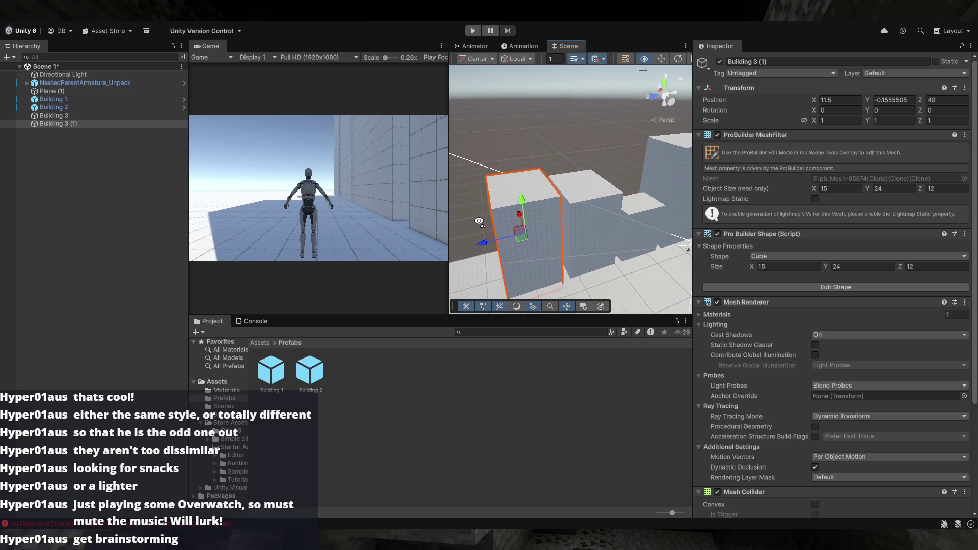
left_click(854, 266)
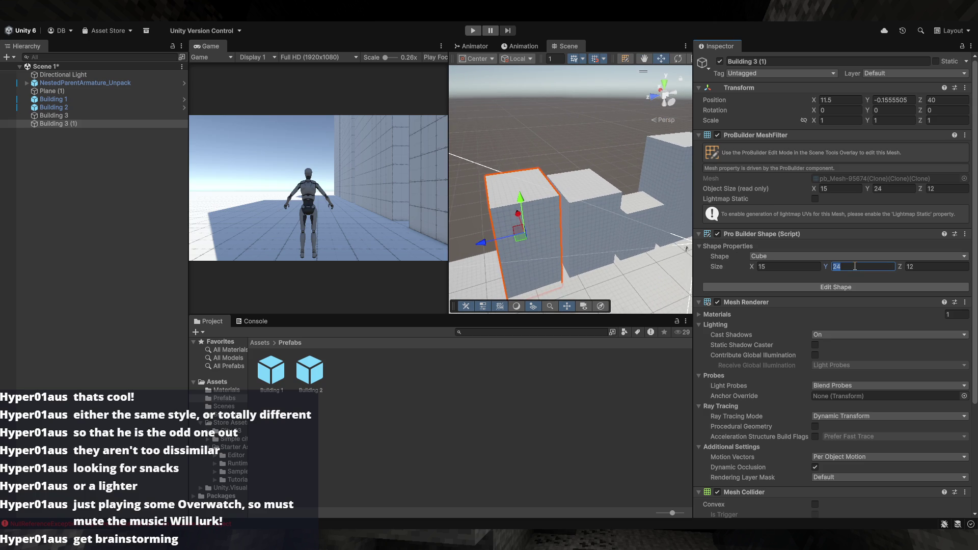
type("3")
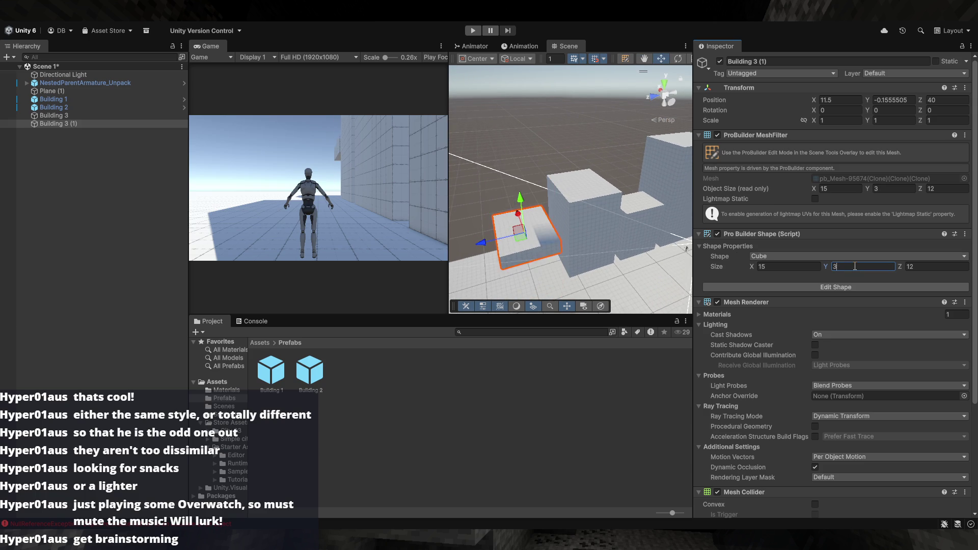
type("8")
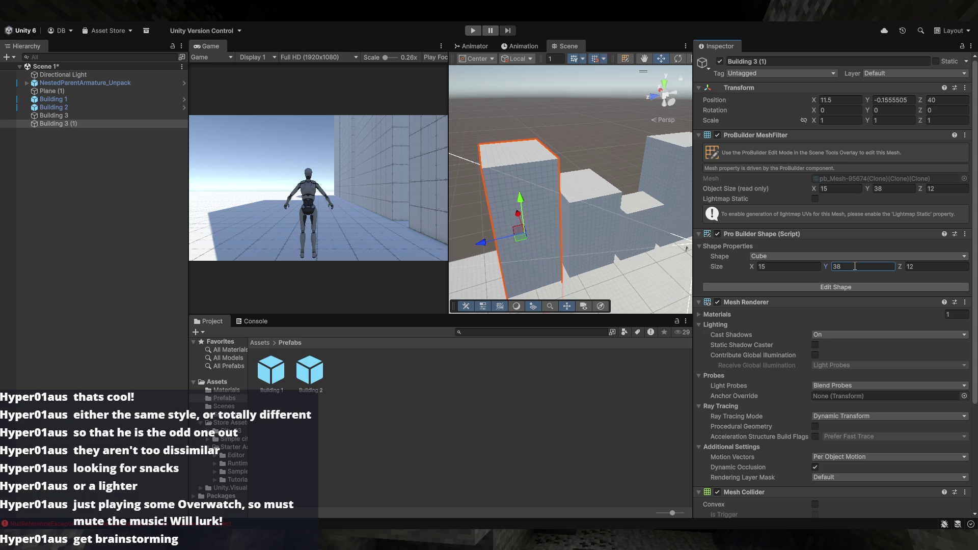
left_click_drag(586, 265, 638, 265)
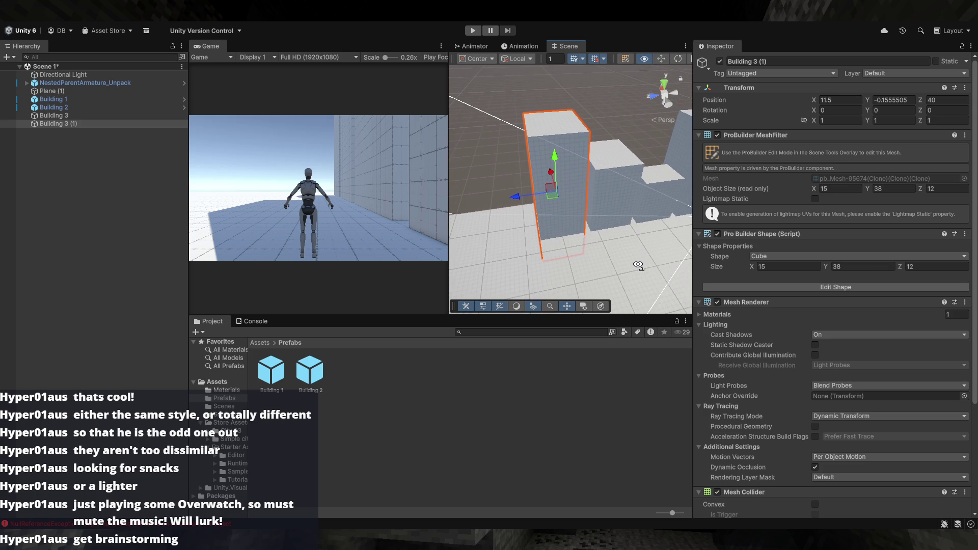
- Set the shape width to 20 and the depth to 29
left_click(784, 267)
type("20")
key("Tab")
key("Tab")
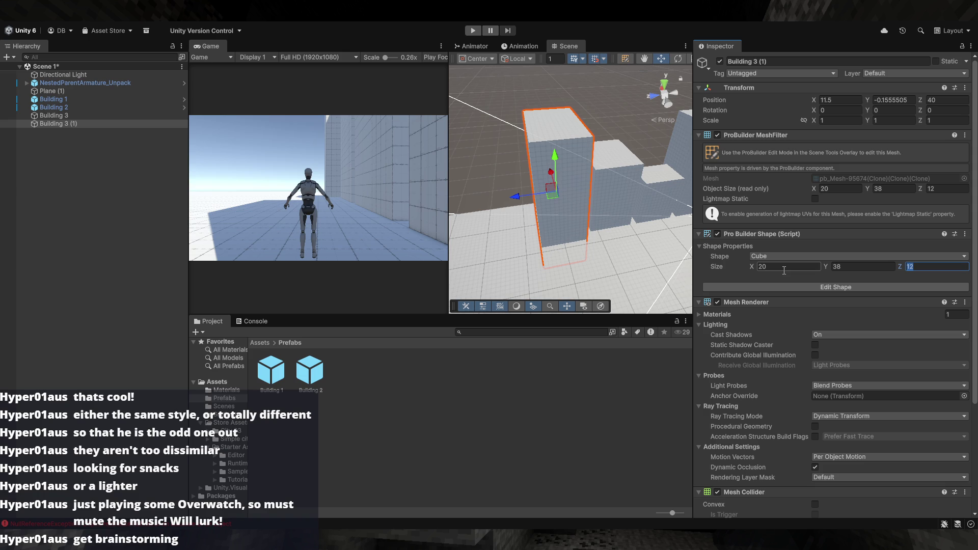
type("17")
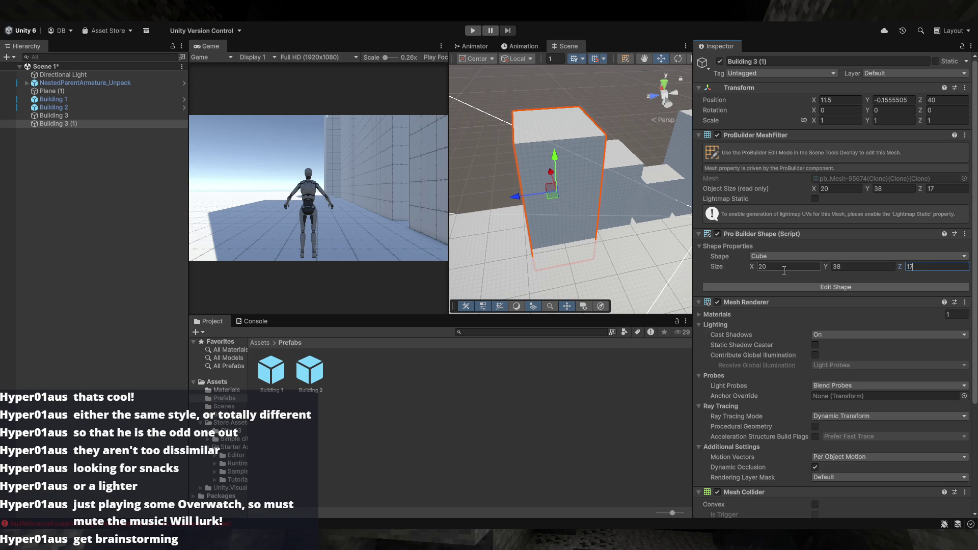
key("BackSpace")
key("BackSpace")
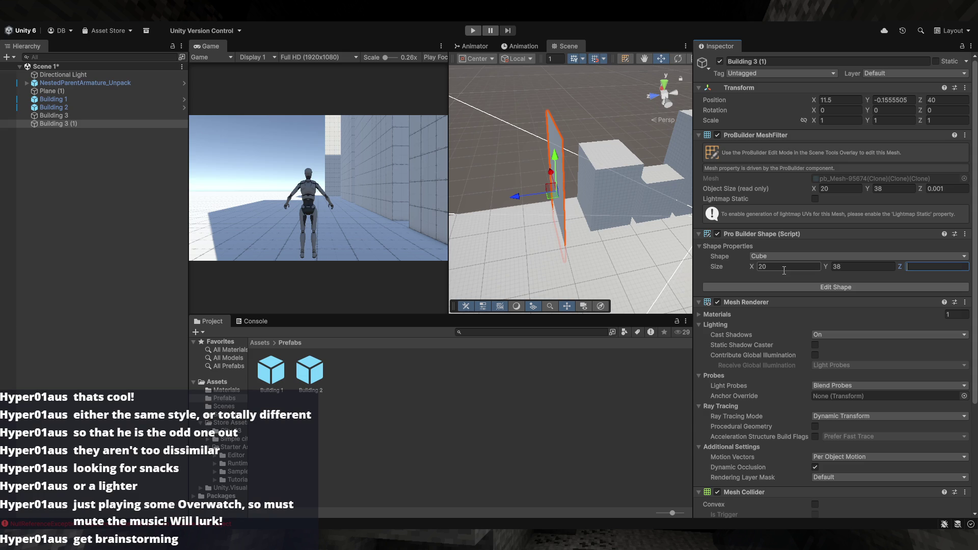
type("29")
left_click_drag(619, 240, 665, 237)
- Move the building along the road and raise it to 14, 8.84, 48.5
mouse_move(514, 191)
left_mouse_down()
mouse_move(484, 191)
mouse_move(493, 193)
left_mouse_up()
left_click_drag(567, 251, 567, 224)
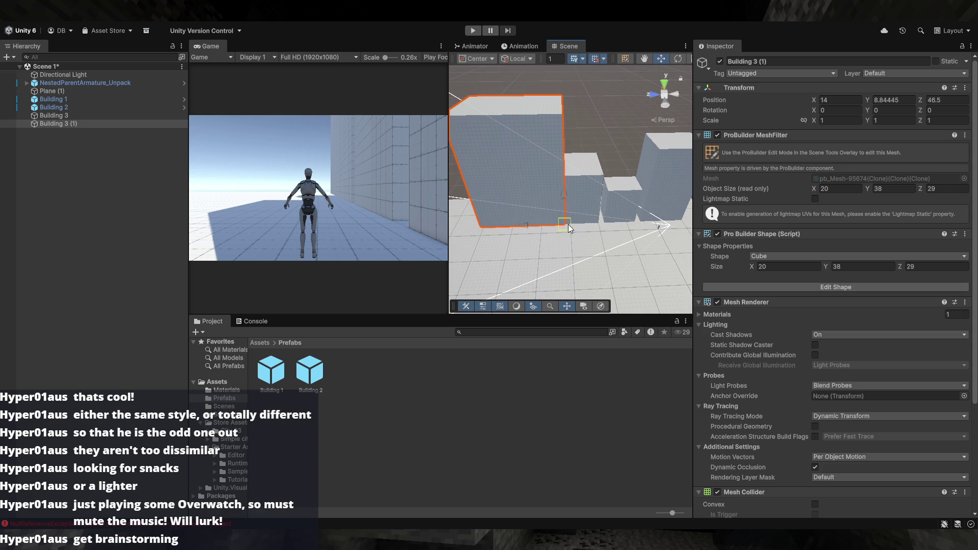
left_click_drag(496, 166, 490, 164)
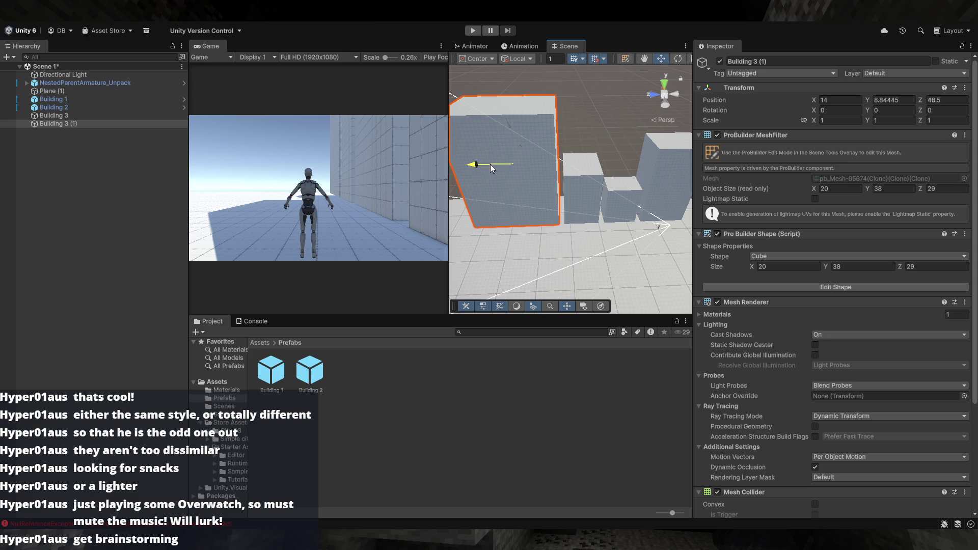
left_click(596, 139)
mouse_move(597, 139)
left_mouse_down()
mouse_move(576, 155)
mouse_move(624, 165)
left_mouse_up()
left_click(622, 166)
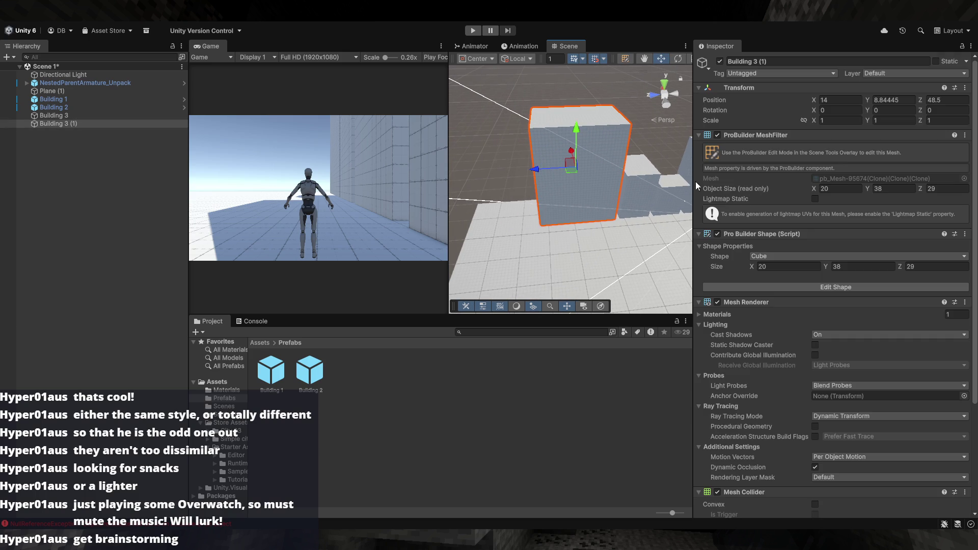
- Cut the shape depth from 29 to 23
left_click(915, 268)
type("23")
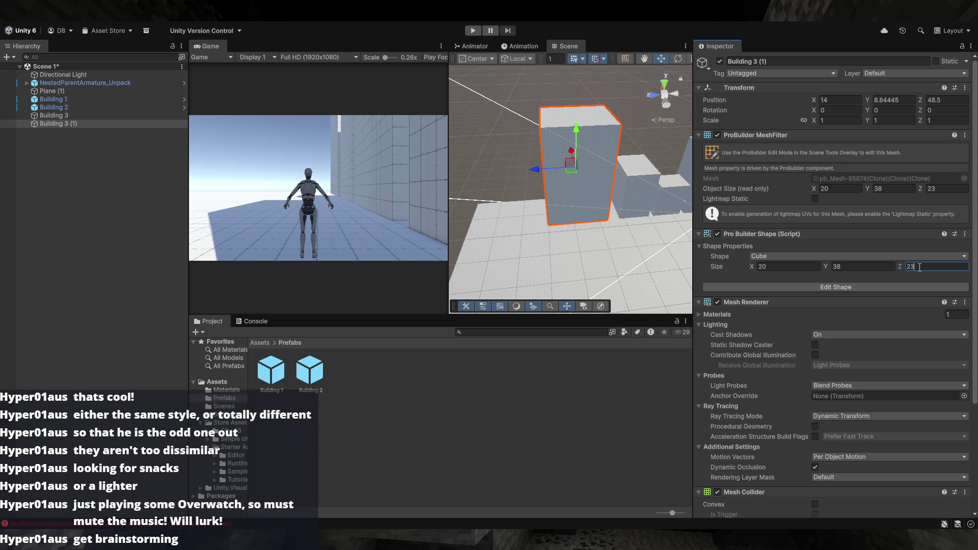
left_click(647, 140)
scroll(647, 139, "down", 5)
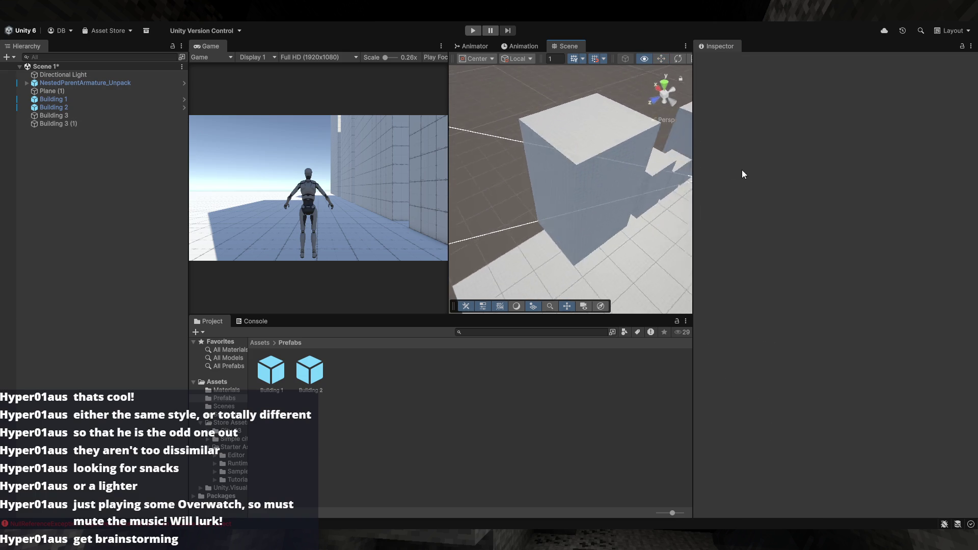
- Pull the tall block back along Z to 45.5
mouse_move(659, 184)
left_mouse_down()
mouse_move(719, 186)
mouse_move(572, 192)
mouse_move(489, 175)
mouse_move(473, 153)
mouse_move(482, 148)
mouse_move(506, 168)
mouse_move(578, 165)
mouse_move(526, 159)
mouse_move(528, 149)
left_mouse_up()
left_click(528, 149)
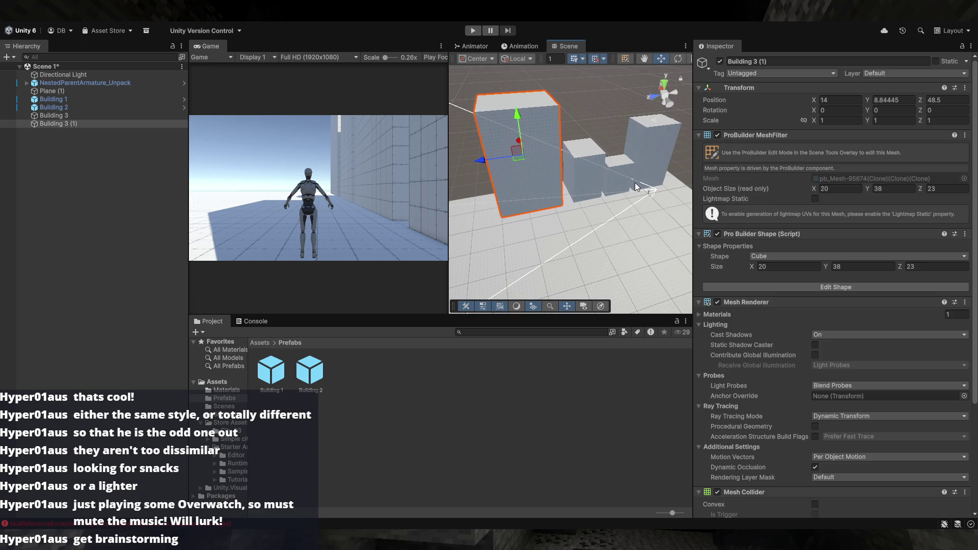
left_click(611, 134)
mouse_move(610, 134)
left_mouse_down()
mouse_move(588, 200)
mouse_move(543, 204)
left_mouse_up()
left_click(542, 204)
left_click_drag(510, 152, 524, 157)
left_click(647, 136)
mouse_move(647, 136)
left_mouse_down()
mouse_move(594, 155)
mouse_move(628, 152)
mouse_move(636, 129)
mouse_move(493, 124)
left_mouse_up()
- Save the tall block as prefab Building 4 and Building 3 as a prefab
left_click_drag(58, 124, 367, 403)
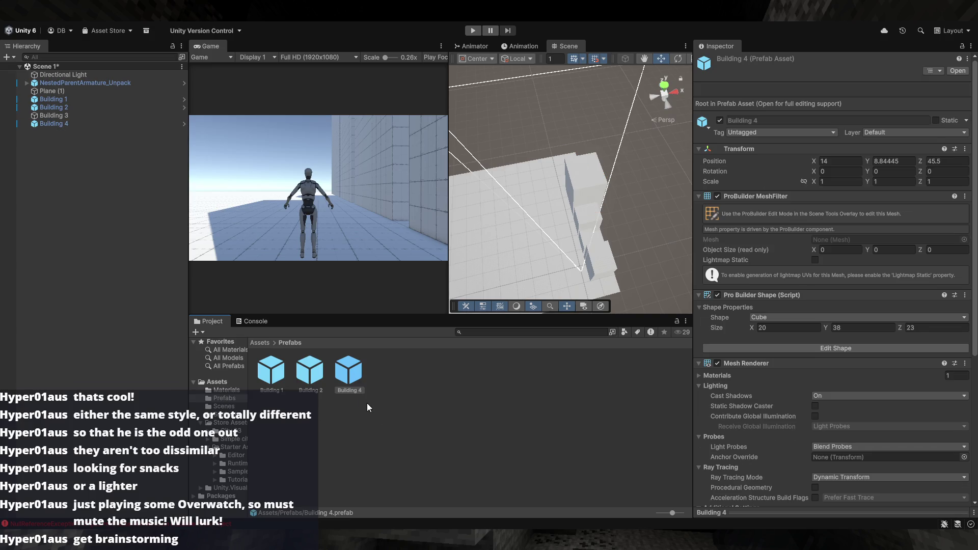
left_click(118, 164)
mouse_move(56, 116)
left_mouse_down()
mouse_move(276, 235)
mouse_move(402, 379)
left_mouse_up()
mouse_move(609, 213)
left_mouse_down()
mouse_move(731, 180)
mouse_move(812, 192)
mouse_move(728, 206)
left_mouse_up()
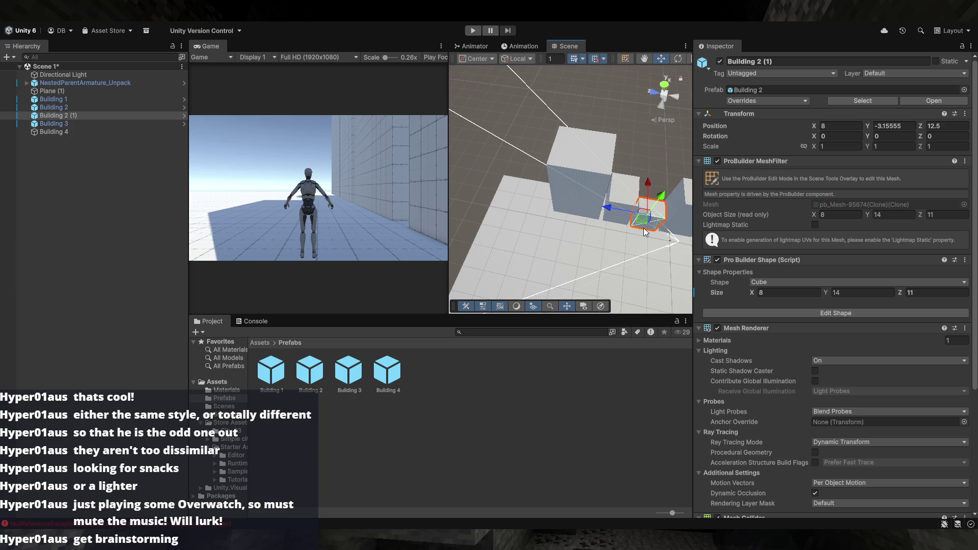
- Duplicate Building 3 into a small copy and select it
mouse_move(631, 211)
left_mouse_down()
mouse_move(618, 216)
mouse_move(516, 184)
left_mouse_up()
key("ctrl+d")
scroll(584, 161, "up", 3)
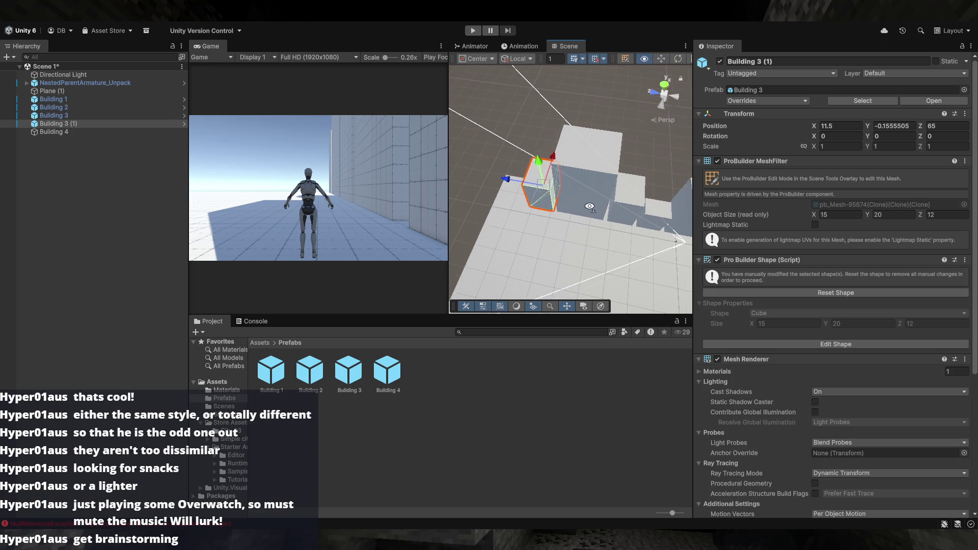
left_click(584, 161)
mouse_move(585, 156)
left_mouse_down()
mouse_move(618, 157)
mouse_move(657, 102)
mouse_move(680, 127)
mouse_move(624, 113)
mouse_move(560, 146)
left_mouse_up()
left_click(561, 145)
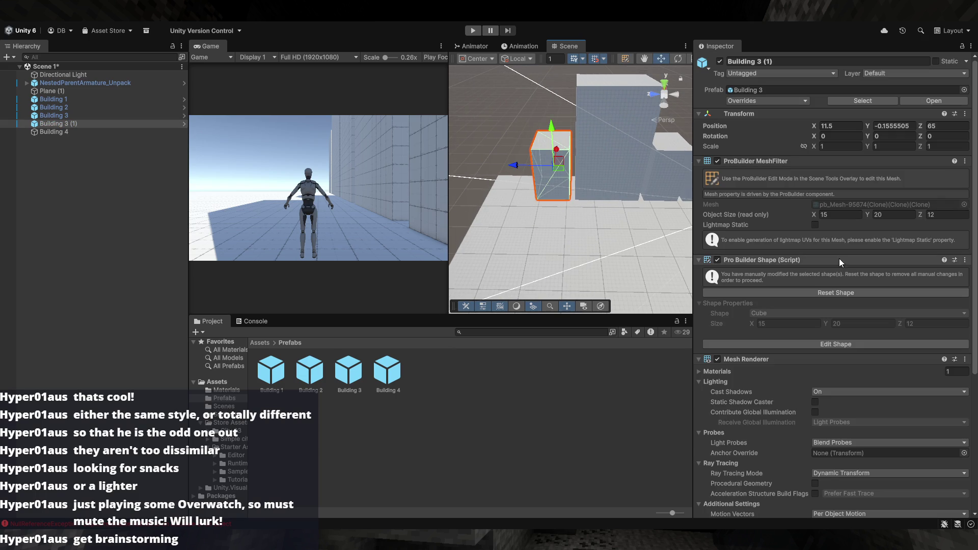
- Restore editable ProBuilder shape properties on the copy and on Building 3
left_click(826, 295)
left_click_drag(546, 210, 581, 173)
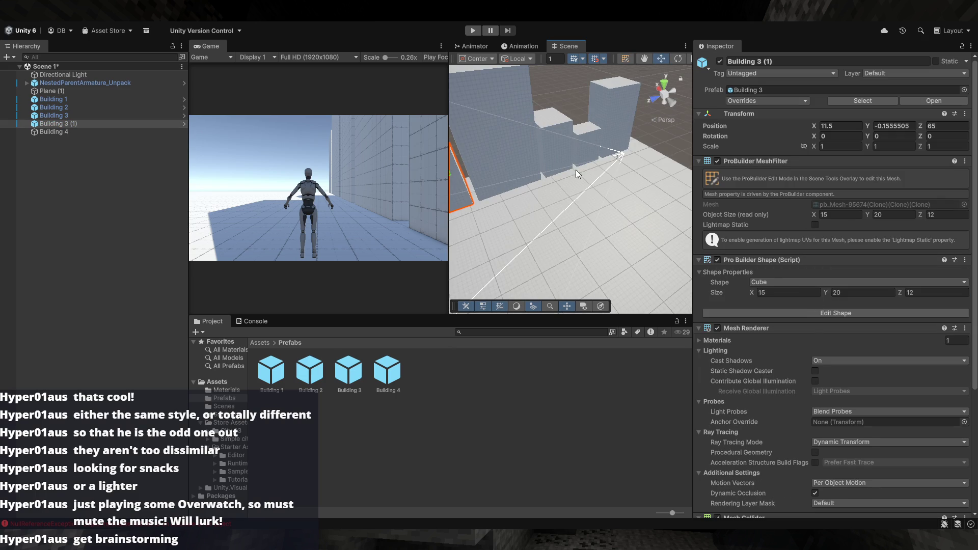
left_click(564, 154)
left_click(777, 294)
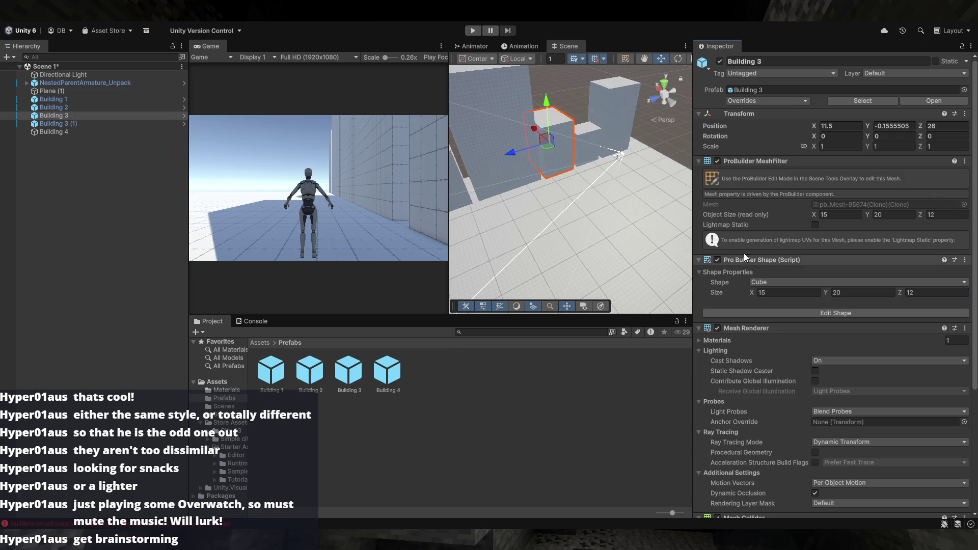
left_click(594, 132)
left_click(622, 125)
left_click_drag(622, 124, 549, 164)
left_click(550, 170)
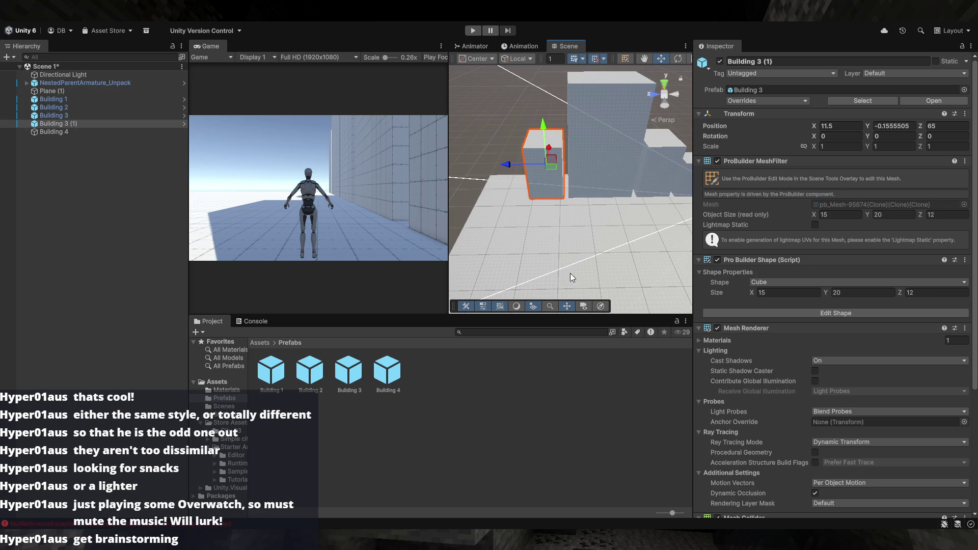
left_click_drag(514, 293, 585, 257)
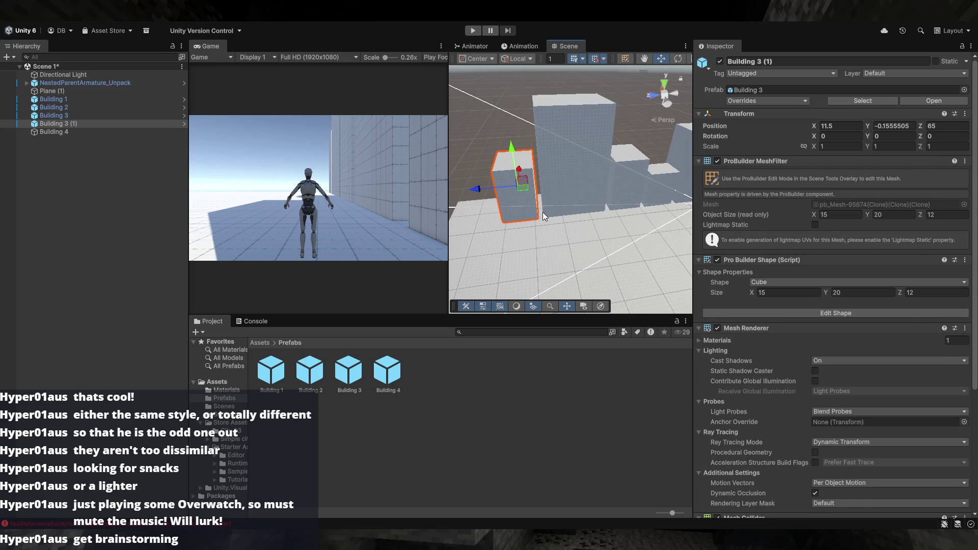
left_click_drag(593, 215, 686, 279)
left_click(807, 294)
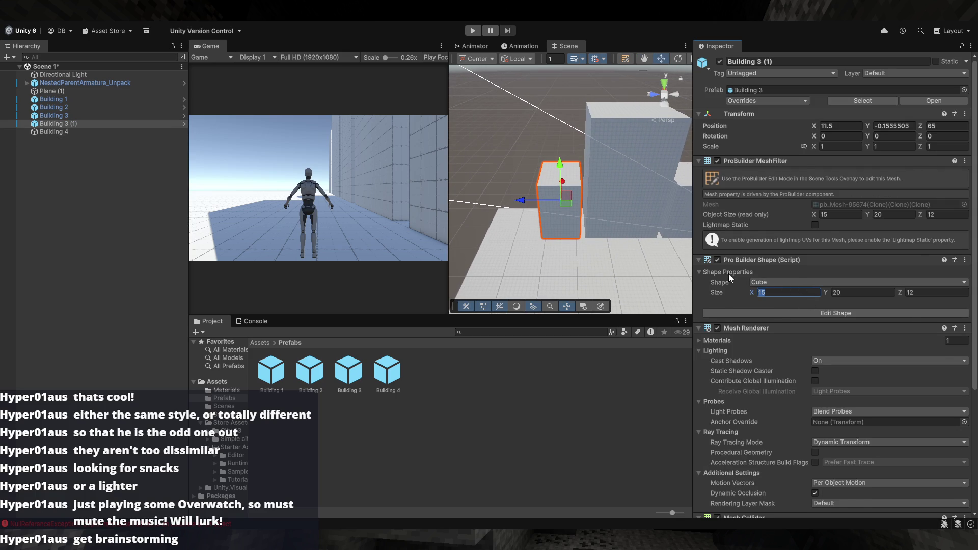
left_click(102, 124)
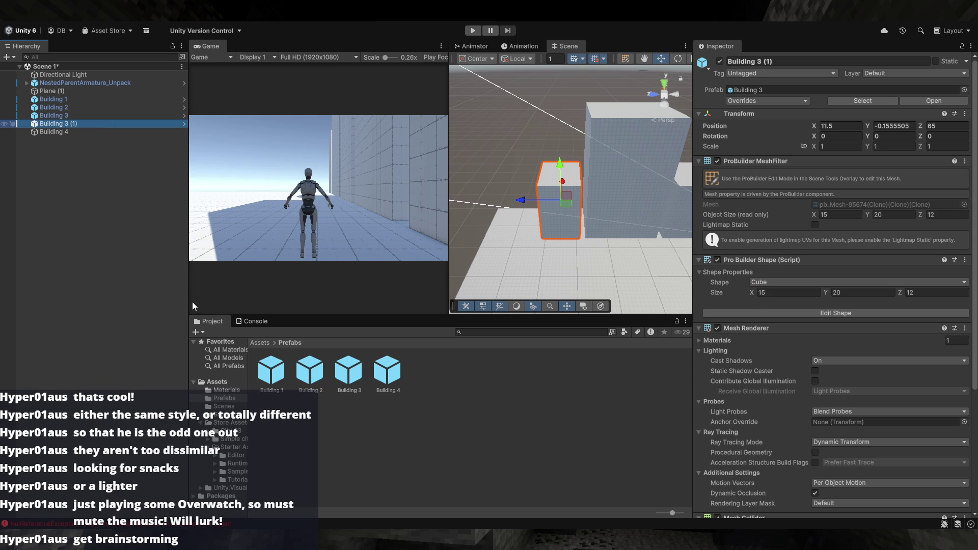
- Replace Building 4 with a fresh prefab instance pushed back to Z 45.5
mouse_move(407, 365)
left_mouse_down()
mouse_move(490, 263)
mouse_move(504, 226)
left_mouse_up()
key("ctrl+z")
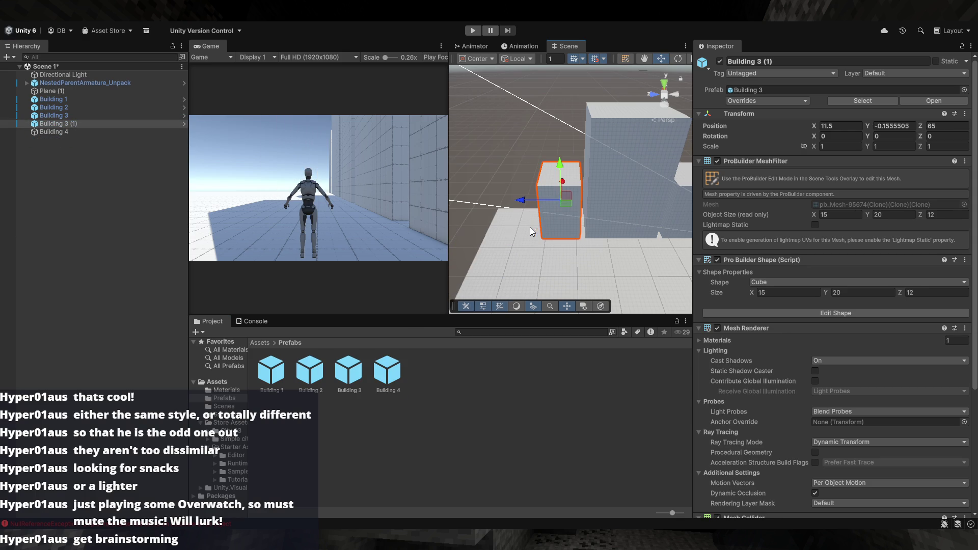
left_click(94, 133)
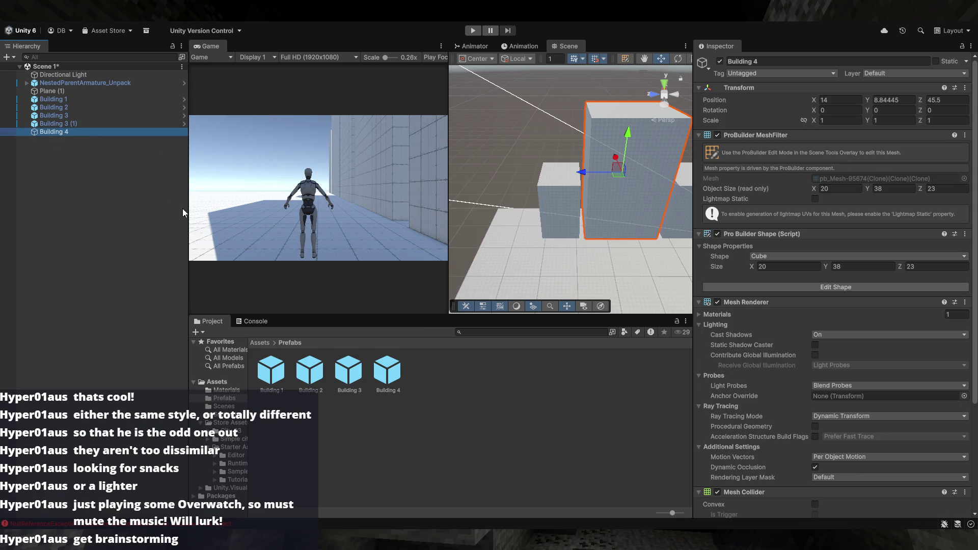
key("Delete")
mouse_move(387, 370)
left_mouse_down()
mouse_move(443, 295)
mouse_move(564, 252)
mouse_move(592, 277)
mouse_move(580, 239)
mouse_move(620, 187)
mouse_move(606, 185)
left_mouse_up()
left_click_drag(566, 133, 543, 128)
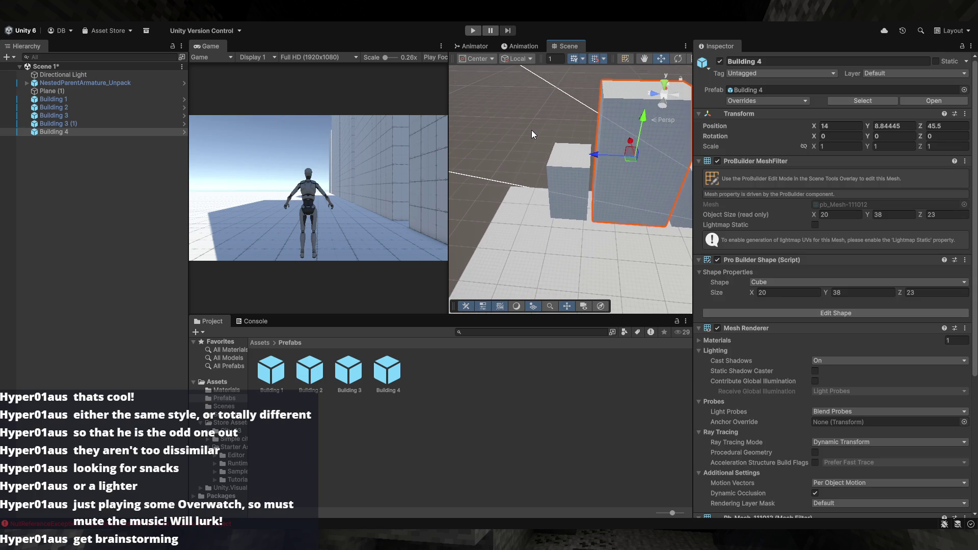
- Move the Building 3 (1) copy below Building 4 in the Hierarchy, unpacking it
left_click(532, 137)
left_click(554, 176)
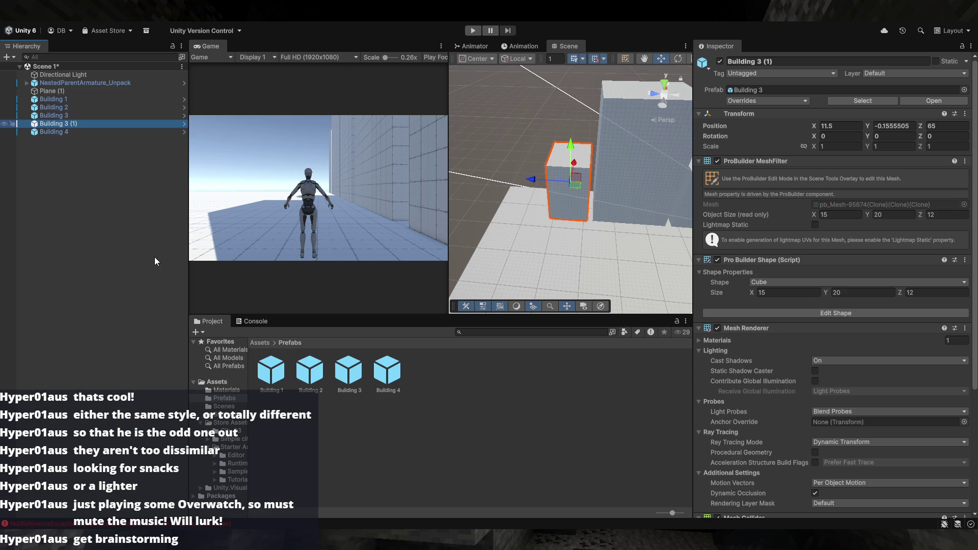
left_click_drag(66, 126, 68, 136)
- Rename the Building 3 (1) copy to Building 5
left_click(68, 135)
key("Right")
key("BackSpace")
key("BackSpace")
type("5")
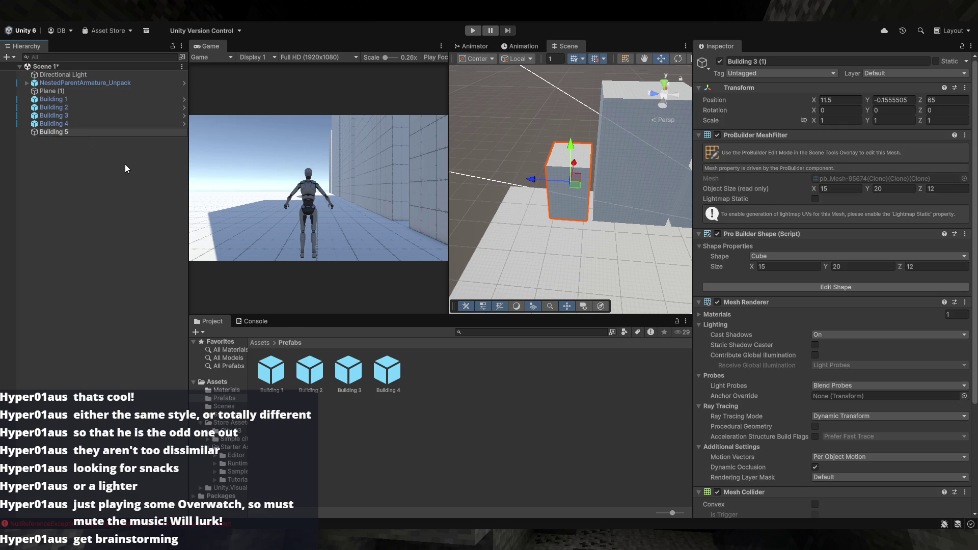
key("Return")
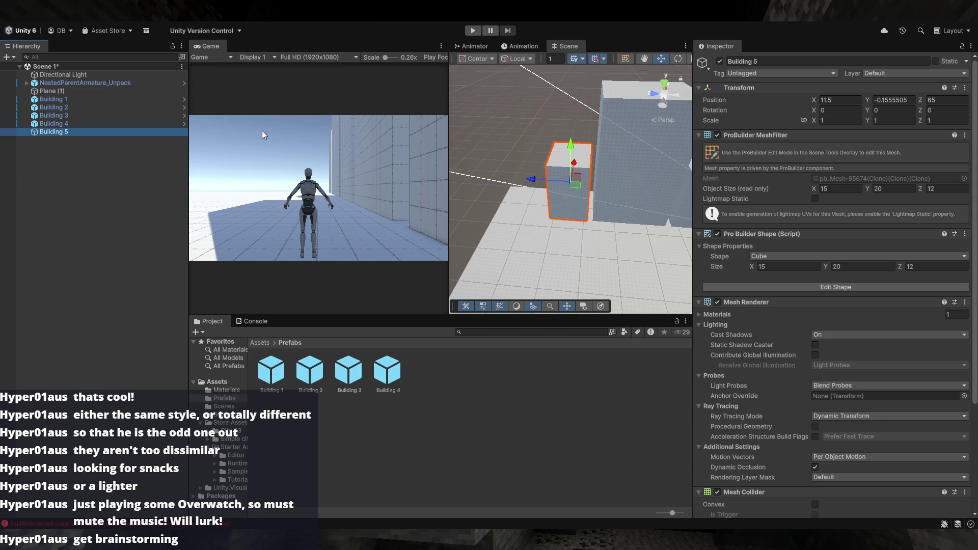
- Set Building 5's shape width to 16
left_click_drag(640, 178, 724, 196)
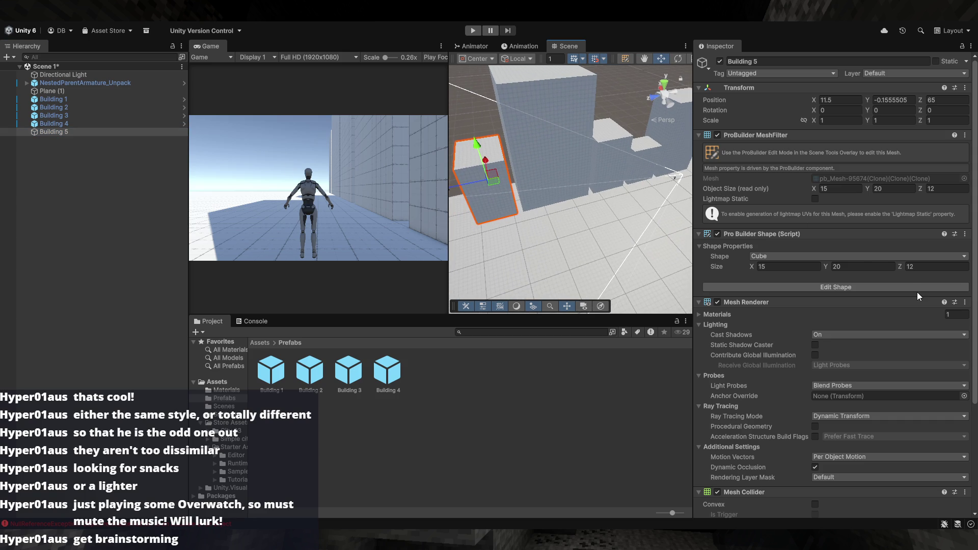
left_click(780, 268)
key("BackSpace")
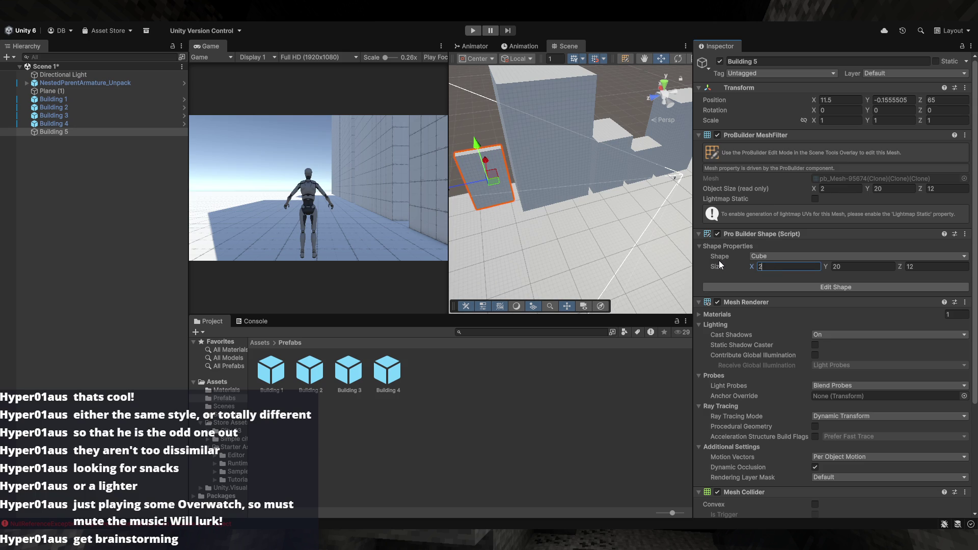
type("16")
key("Tab")
key("Tab")
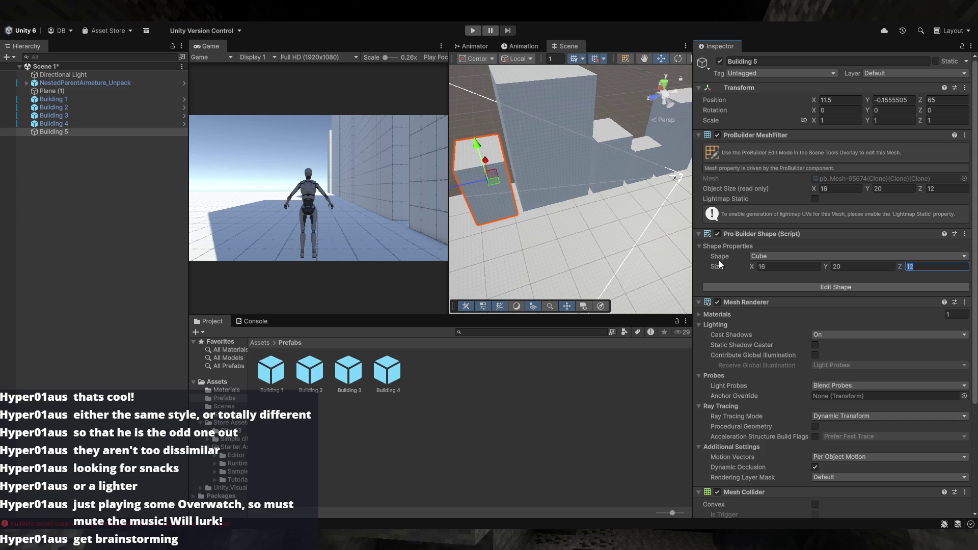
type("16")
key("BackSpace")
type("6")
key("BackSpace")
type("7")
key("BackSpace")
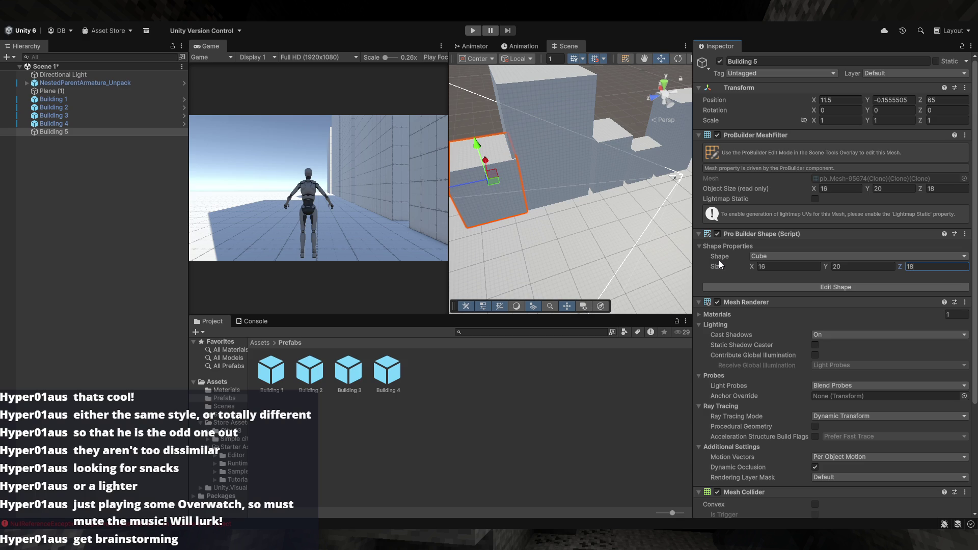
key("Return")
key("f")
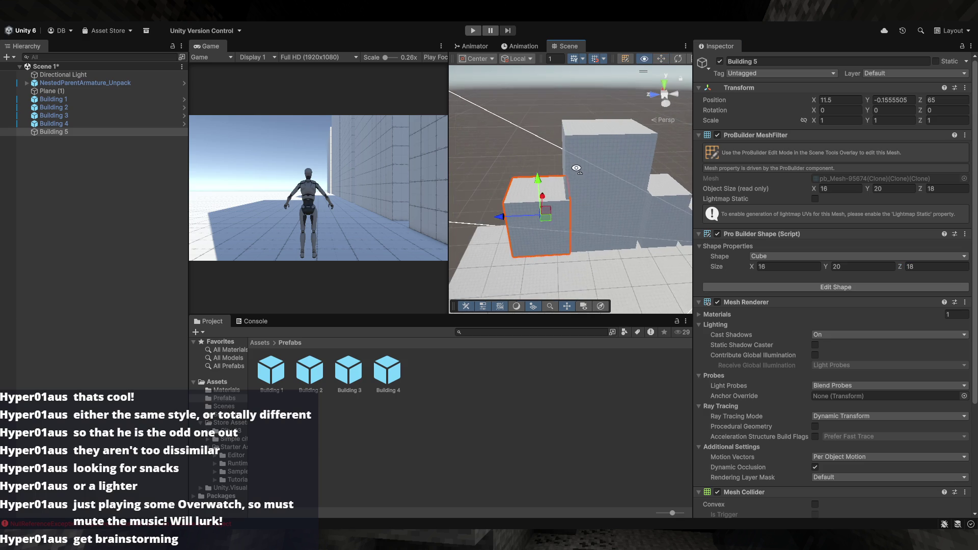
- Set the shape depth to 19 and the height to 17
left_click(862, 265)
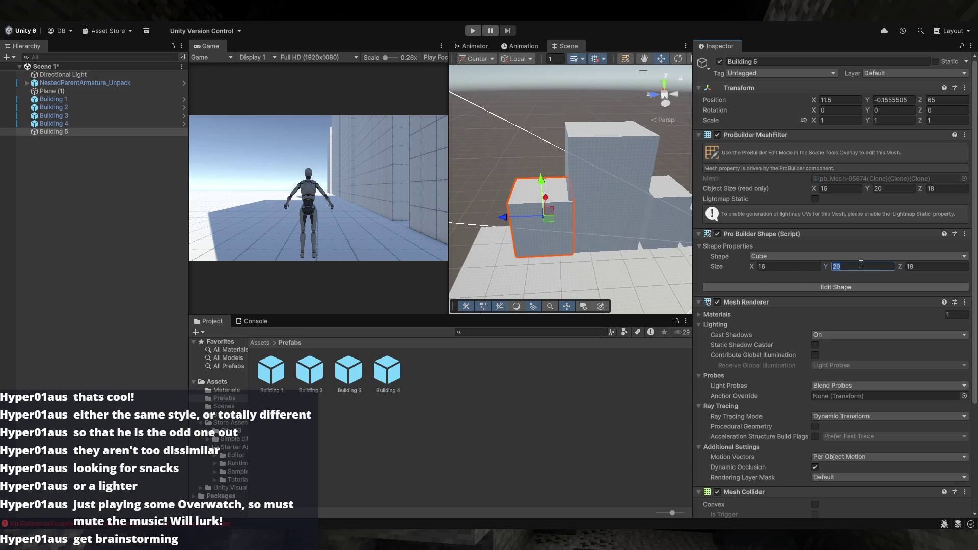
left_click(929, 264)
type("19")
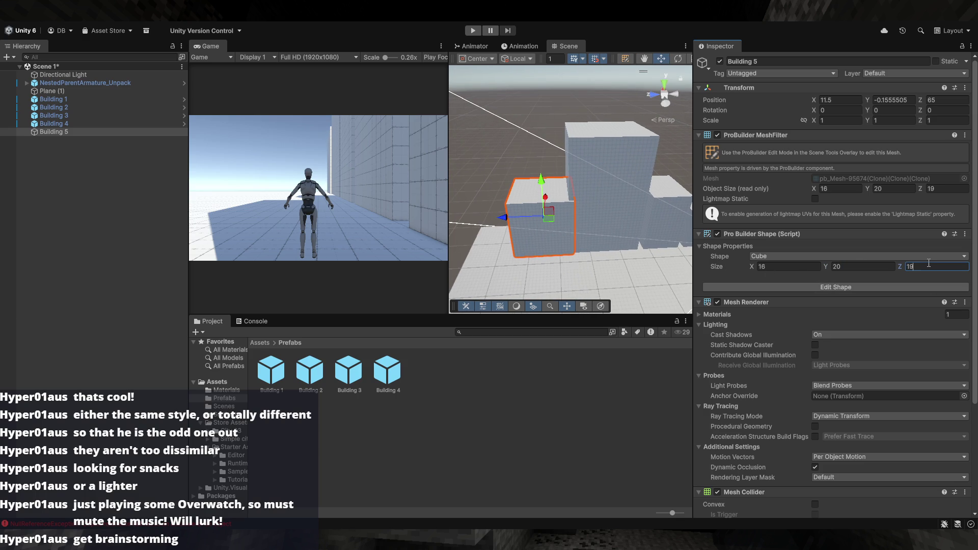
left_click(853, 267)
type("17")
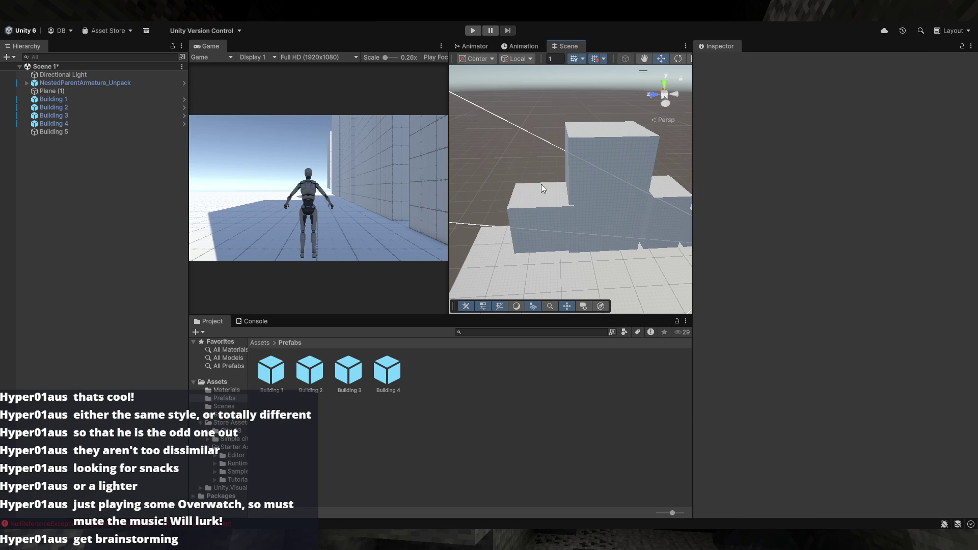
type("v")
- Vertex-snap Building 5 against the neighbouring block and nudge it one unit along Z
left_click_drag(577, 249, 574, 253)
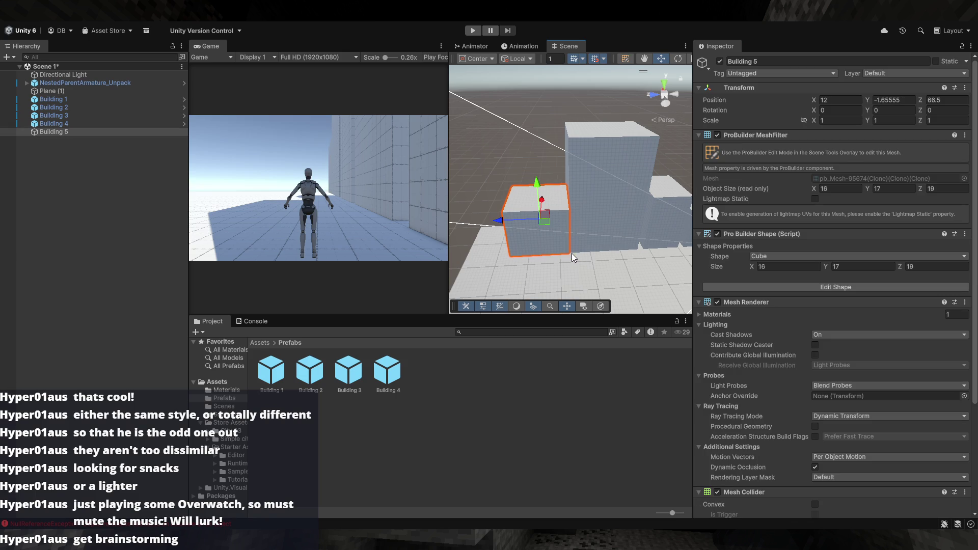
left_click_drag(503, 221, 495, 222)
left_click(519, 166)
mouse_move(518, 166)
left_mouse_down()
mouse_move(534, 118)
mouse_move(638, 208)
mouse_move(511, 168)
mouse_move(475, 170)
mouse_move(620, 197)
mouse_move(548, 186)
left_mouse_up()
scroll(548, 185, "down", 5)
mouse_move(639, 71)
left_mouse_down()
mouse_move(598, 218)
mouse_move(550, 248)
mouse_move(606, 275)
mouse_move(640, 259)
mouse_move(594, 266)
mouse_move(602, 256)
mouse_move(585, 253)
mouse_move(583, 264)
mouse_move(493, 242)
mouse_move(618, 244)
mouse_move(585, 194)
mouse_move(568, 197)
mouse_move(815, 213)
mouse_move(760, 222)
mouse_move(643, 209)
mouse_move(586, 224)
mouse_move(469, 291)
left_mouse_up()
- Save Building 5 as a prefab in the Prefabs folder
mouse_move(53, 131)
left_mouse_down()
mouse_move(102, 148)
mouse_move(460, 380)
left_mouse_up()
mouse_move(622, 271)
left_mouse_down()
mouse_move(516, 254)
mouse_move(493, 218)
mouse_move(531, 254)
mouse_move(454, 311)
mouse_move(188, 361)
left_mouse_up()
mouse_move(611, 255)
left_mouse_down()
mouse_move(672, 289)
mouse_move(602, 270)
mouse_move(618, 275)
left_mouse_up()
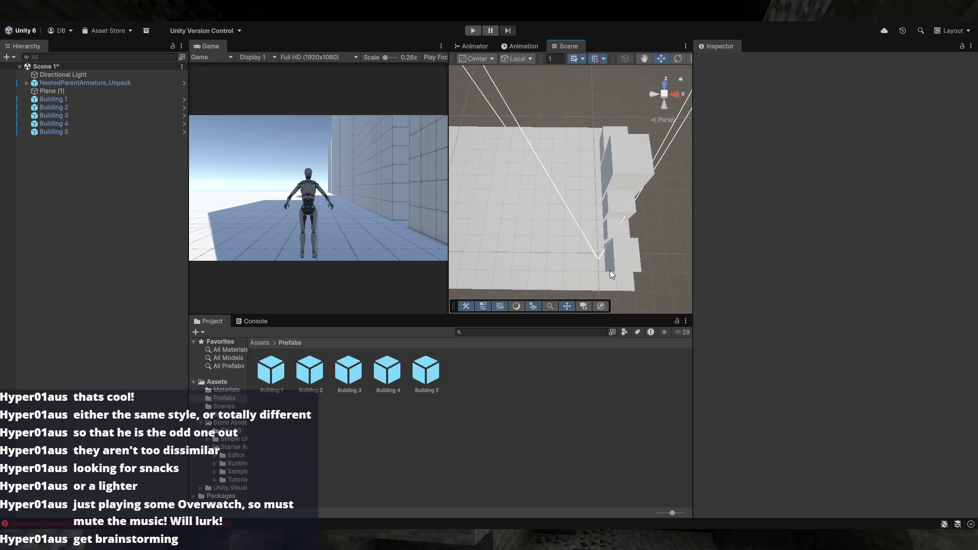
left_click(631, 269)
mouse_move(632, 269)
left_mouse_down()
mouse_move(646, 282)
mouse_move(651, 272)
mouse_move(635, 268)
mouse_move(401, 316)
left_mouse_up()
left_click(658, 274)
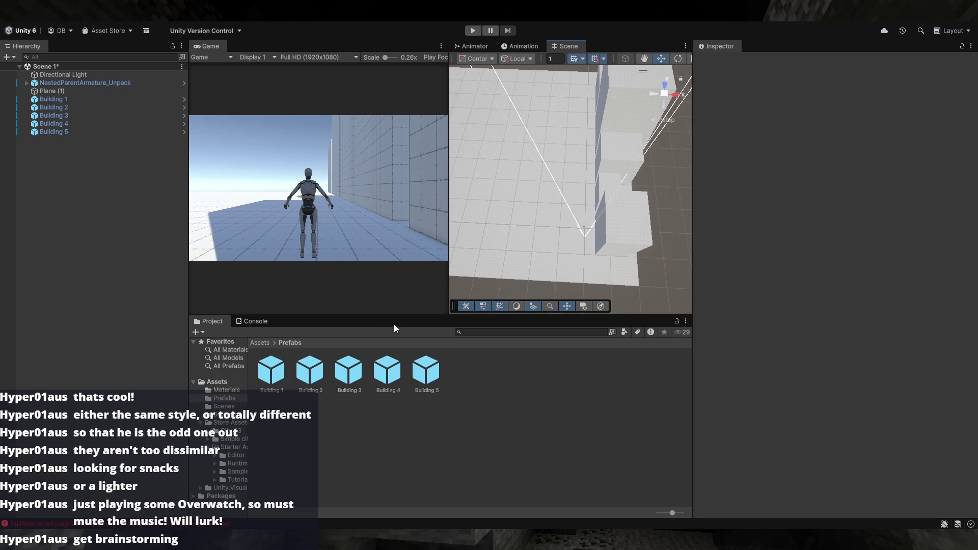
mouse_move(406, 360)
left_mouse_down()
mouse_move(540, 253)
mouse_move(537, 221)
mouse_move(528, 231)
mouse_move(524, 213)
mouse_move(569, 235)
left_mouse_up()
key("Delete")
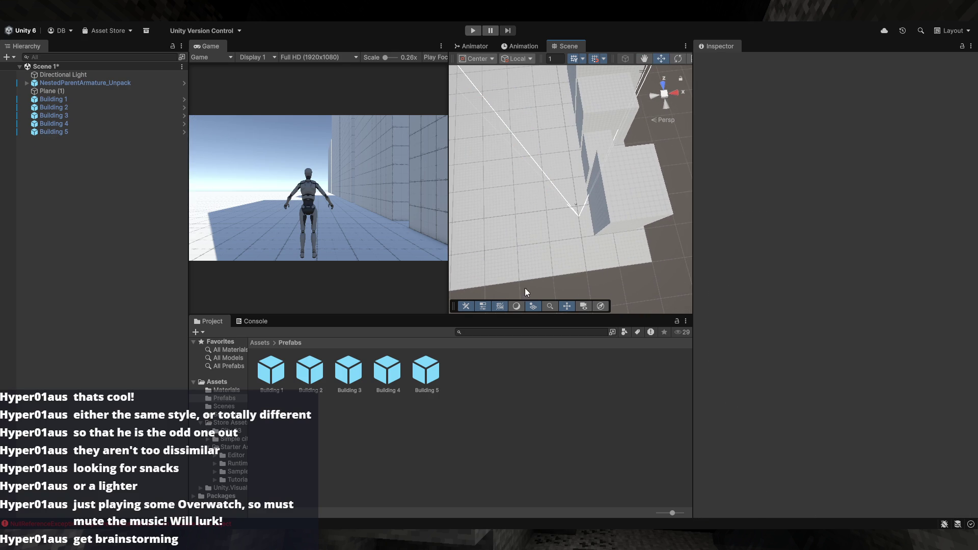
mouse_move(394, 363)
left_mouse_down()
mouse_move(509, 234)
mouse_move(515, 225)
mouse_move(503, 207)
mouse_move(507, 230)
mouse_move(571, 204)
mouse_move(510, 217)
mouse_move(524, 240)
mouse_move(583, 255)
mouse_move(559, 211)
mouse_move(493, 220)
mouse_move(557, 216)
mouse_move(495, 205)
mouse_move(510, 218)
mouse_move(520, 176)
mouse_move(566, 153)
mouse_move(479, 201)
mouse_move(428, 216)
mouse_move(574, 203)
mouse_move(575, 195)
mouse_move(510, 181)
mouse_move(509, 164)
mouse_move(530, 170)
mouse_move(543, 202)
mouse_move(631, 217)
mouse_move(664, 201)
mouse_move(614, 217)
mouse_move(603, 178)
left_mouse_up()
key("ctrl+z")
- Move Building 3 across the road and duplicate it
left_click(622, 194)
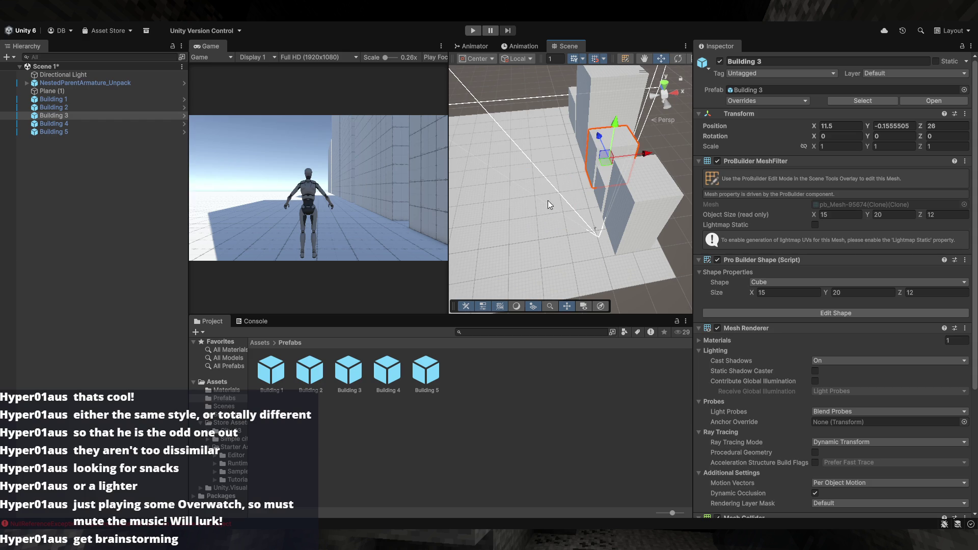
mouse_move(603, 165)
left_mouse_down()
mouse_move(575, 146)
mouse_move(576, 164)
mouse_move(611, 173)
mouse_move(574, 188)
left_mouse_up()
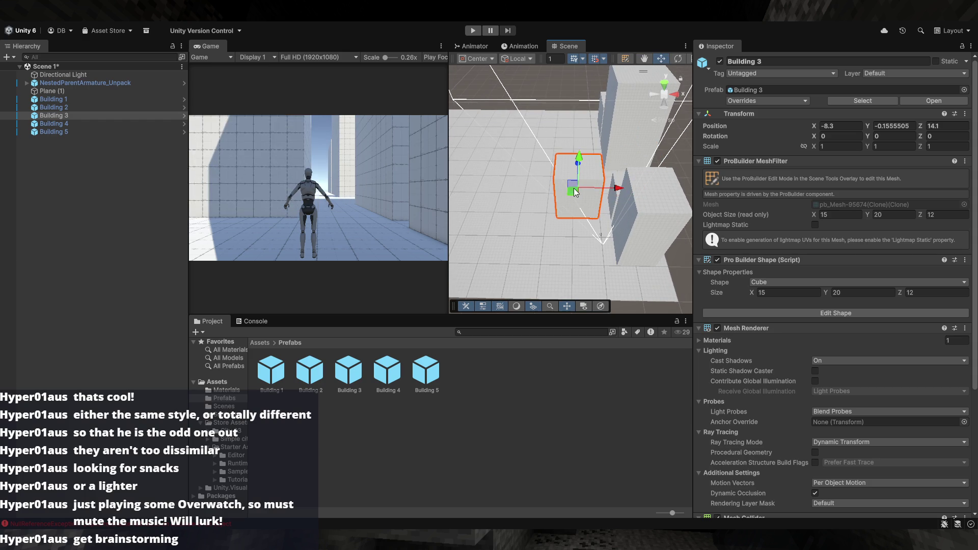
key("ctrl+z")
mouse_move(581, 171)
left_mouse_down()
mouse_move(631, 166)
mouse_move(529, 218)
mouse_move(590, 269)
mouse_move(560, 244)
left_mouse_up()
key("ctrl+d")
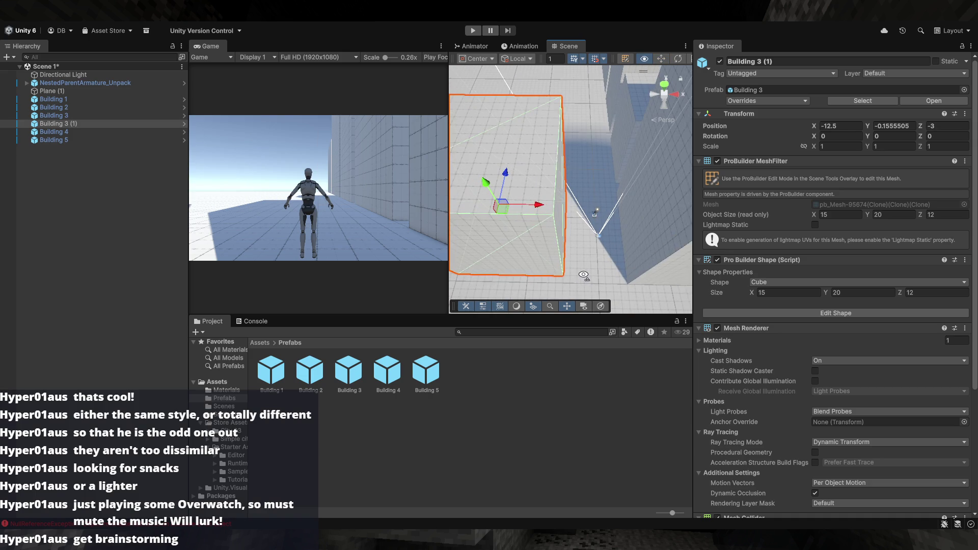
- Shift the Building 3 copy along Z and slide it along X toward the road
mouse_move(503, 211)
left_mouse_down()
mouse_move(607, 279)
mouse_move(569, 272)
mouse_move(570, 251)
mouse_move(553, 241)
mouse_move(574, 232)
left_mouse_up()
left_click(574, 233)
left_click(574, 219)
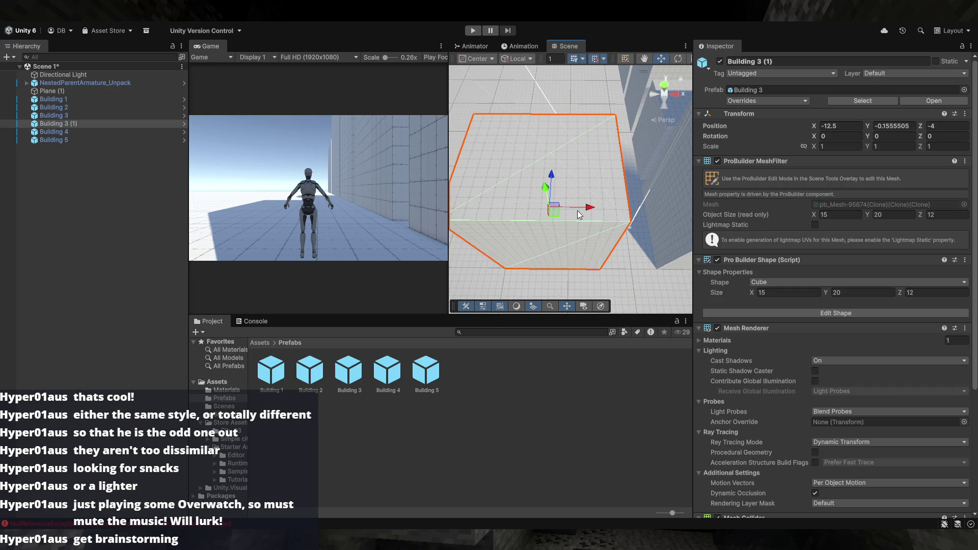
left_click(576, 210)
left_click(572, 210)
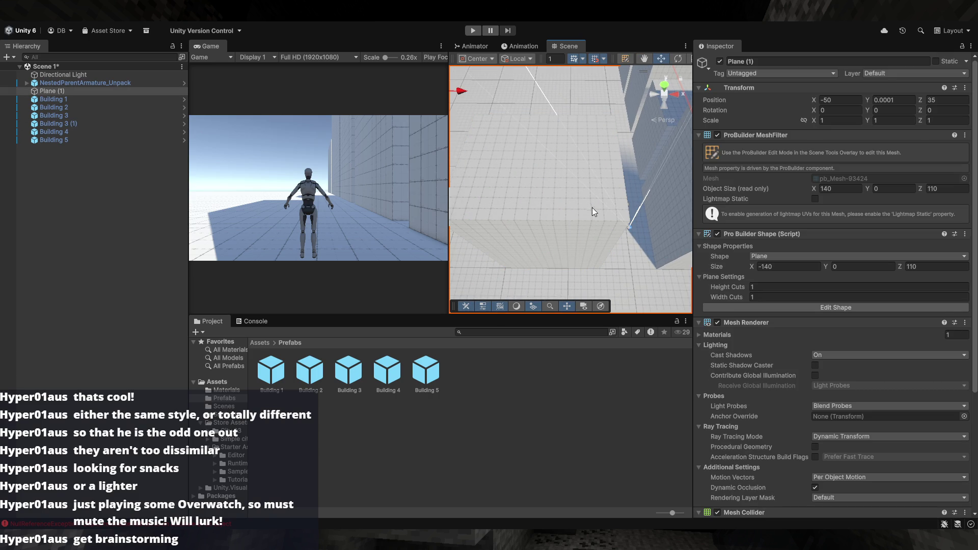
left_click(569, 207)
mouse_move(577, 205)
left_mouse_down()
mouse_move(543, 199)
mouse_move(604, 225)
mouse_move(581, 208)
mouse_move(591, 143)
mouse_move(571, 173)
mouse_move(581, 218)
mouse_move(566, 234)
left_mouse_up()
- Select Buildings 1 through 5 together, then clear the selection
left_click(604, 225)
left_click(572, 173)
left_click(566, 233, "shift")
left_click(575, 194, "shift")
left_click(585, 149, "shift")
mouse_move(585, 149)
left_mouse_down()
mouse_move(605, 145)
mouse_move(572, 139)
mouse_move(625, 245)
mouse_move(600, 194)
mouse_move(621, 165)
left_mouse_up()
left_click(572, 139, "shift")
left_click(624, 258)
left_click_drag(624, 258, 559, 270)
- Slide the copy along X to sit beside the road at X -7.5, Z -4
left_click(505, 240)
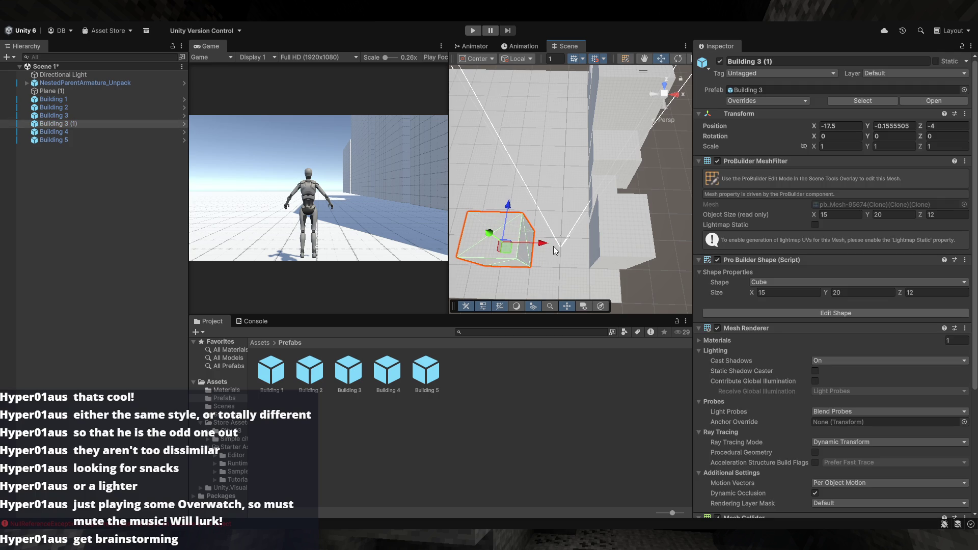
left_click_drag(546, 247, 579, 248)
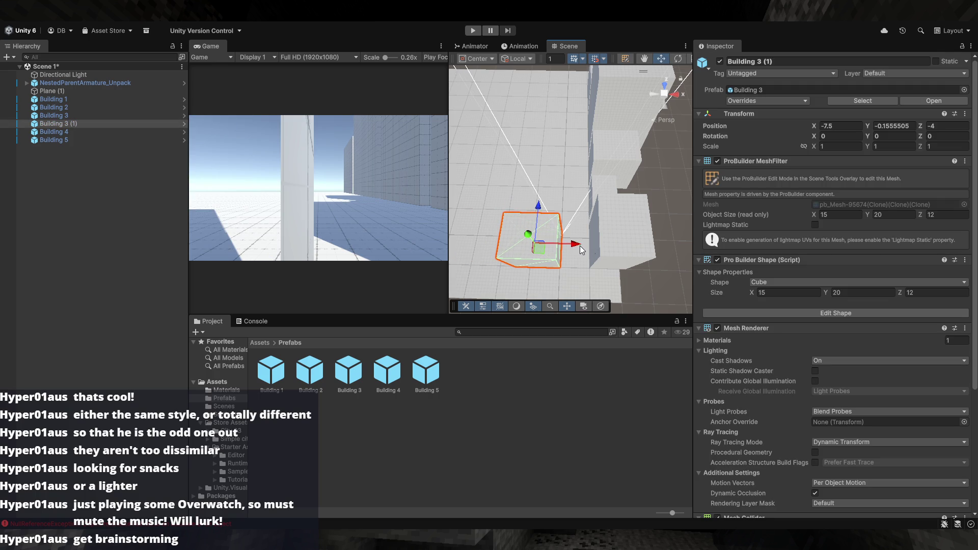
left_click(637, 273)
mouse_move(637, 273)
left_mouse_down()
mouse_move(619, 275)
mouse_move(632, 245)
mouse_move(782, 219)
mouse_move(591, 219)
mouse_move(677, 213)
left_mouse_up()
left_click(627, 246)
key("grave")
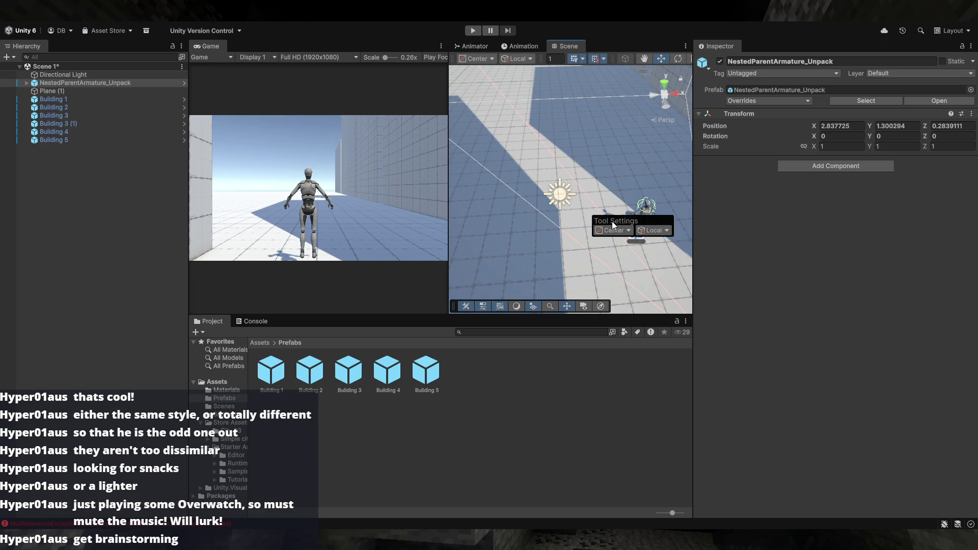
- Move the character 2 units along X and Z into the corridor between the buildings
mouse_move(616, 201)
left_mouse_down()
mouse_move(588, 219)
mouse_move(576, 208)
mouse_move(573, 248)
left_mouse_up()
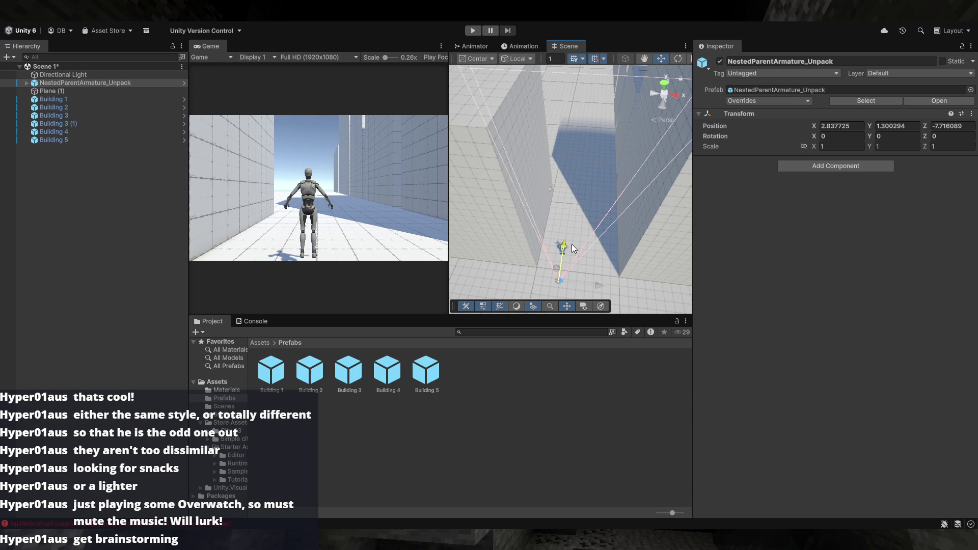
left_click_drag(590, 284, 608, 287)
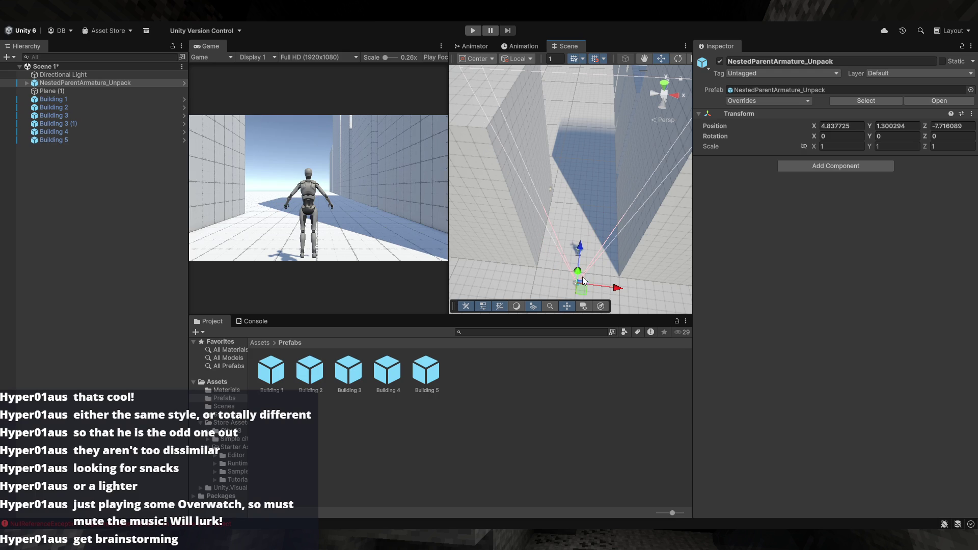
mouse_move(583, 255)
left_mouse_down()
mouse_move(581, 235)
mouse_move(640, 252)
mouse_move(621, 233)
mouse_move(867, 237)
mouse_move(883, 248)
mouse_move(775, 249)
mouse_move(604, 286)
mouse_move(597, 243)
mouse_move(599, 258)
mouse_move(620, 258)
mouse_move(599, 270)
mouse_move(734, 182)
mouse_move(624, 203)
left_mouse_up()
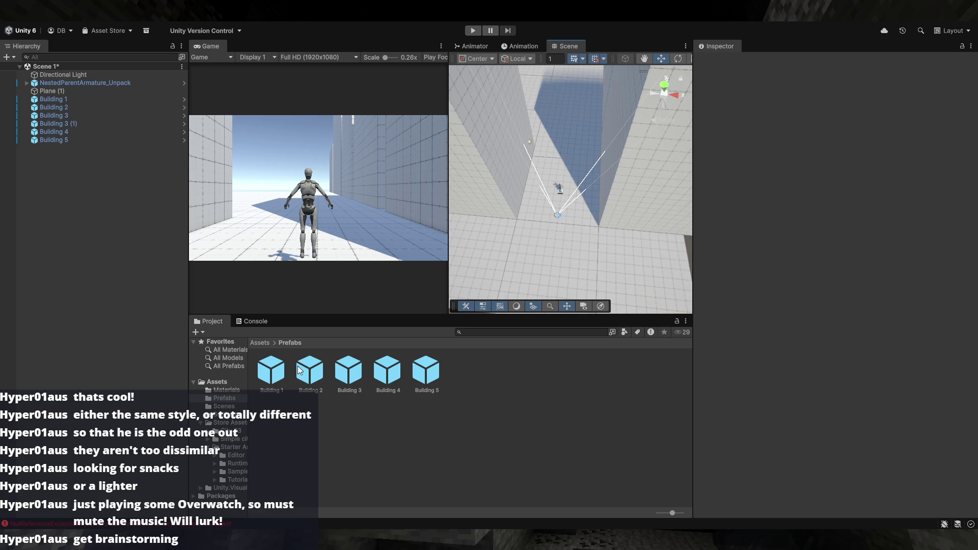
mouse_move(564, 253)
left_mouse_down()
mouse_move(705, 233)
mouse_move(369, 255)
mouse_move(201, 225)
mouse_move(89, 231)
left_mouse_up()
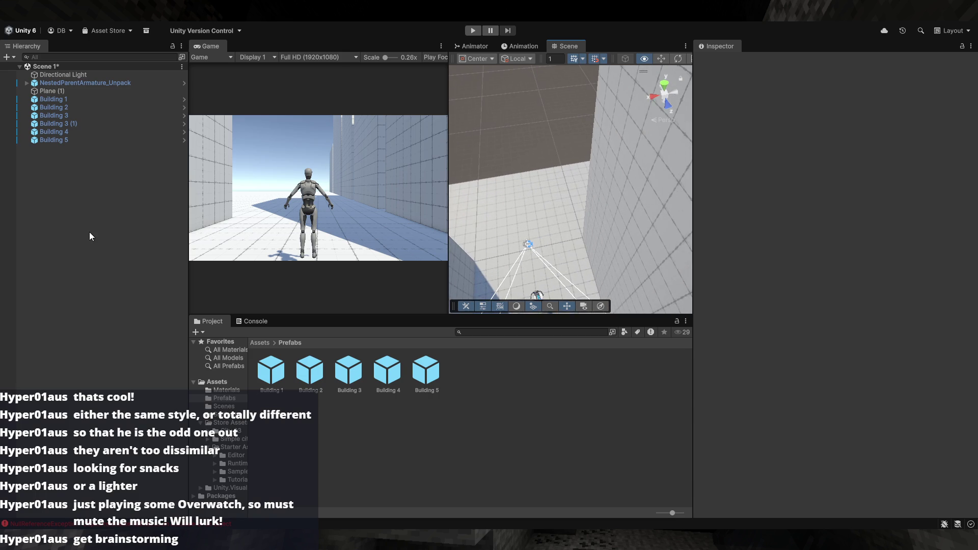
left_click_drag(541, 243, 555, 222)
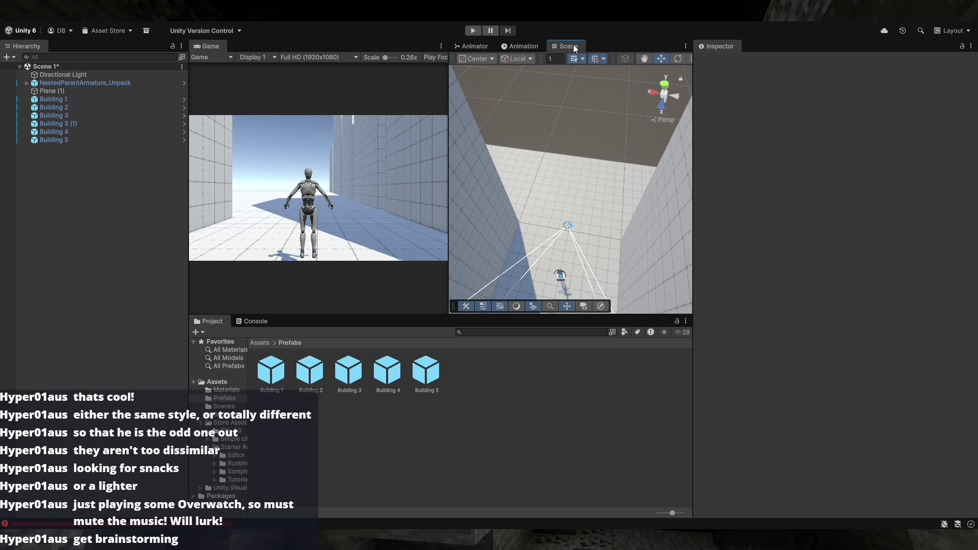
- Draw a test Prism with ProBuilder's Create Shape tool, then undo it
scroll(662, 61, "right", 3)
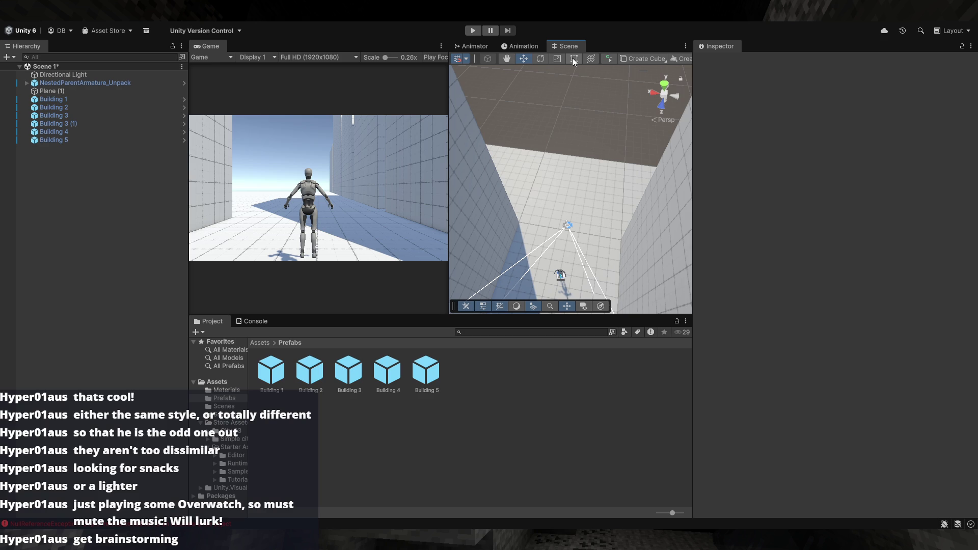
left_click(573, 59)
left_click(626, 62)
left_click(625, 63)
left_click(626, 62)
left_click(627, 62)
left_click(634, 60)
left_click(633, 60)
left_click(634, 60)
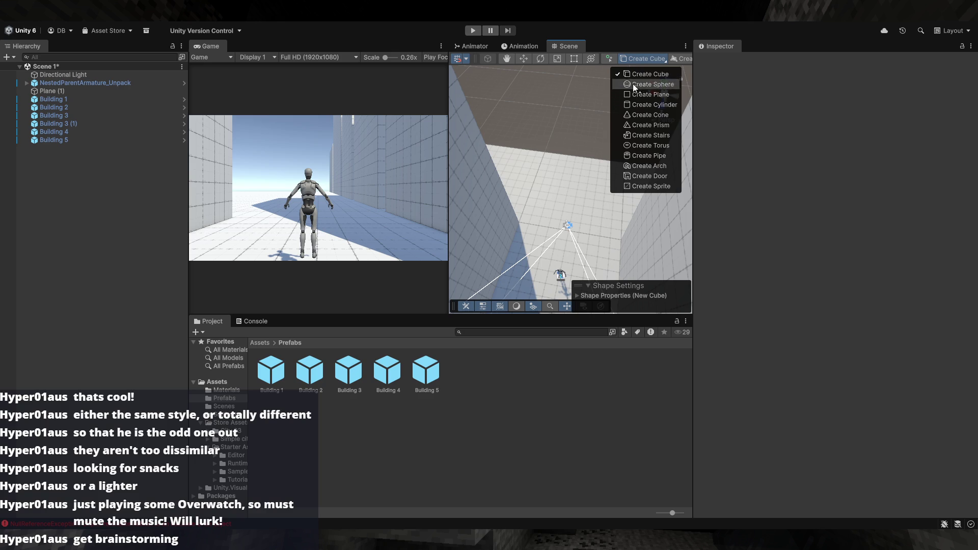
left_click(643, 125)
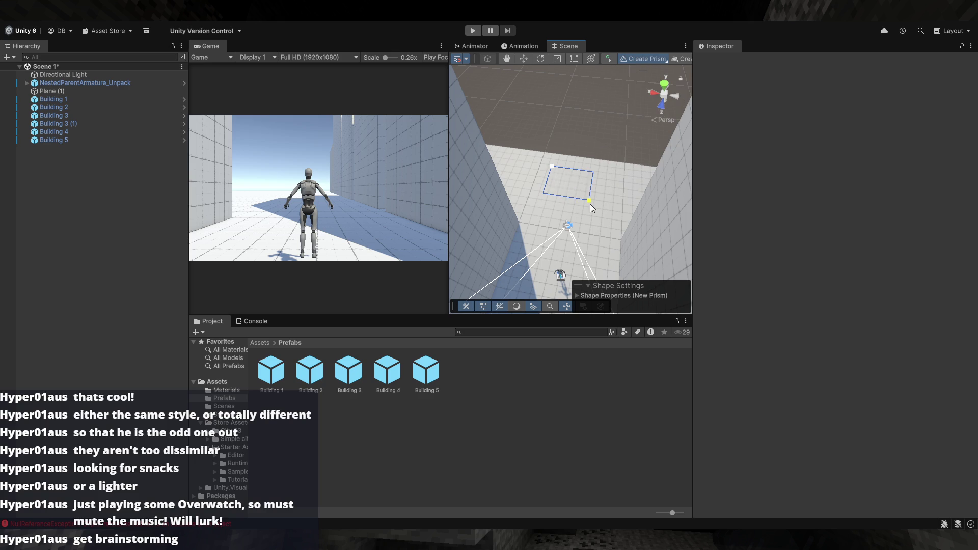
left_click(592, 169)
mouse_move(618, 161)
left_mouse_down()
mouse_move(597, 164)
mouse_move(600, 174)
mouse_move(643, 169)
left_mouse_up()
key("ctrl+z")
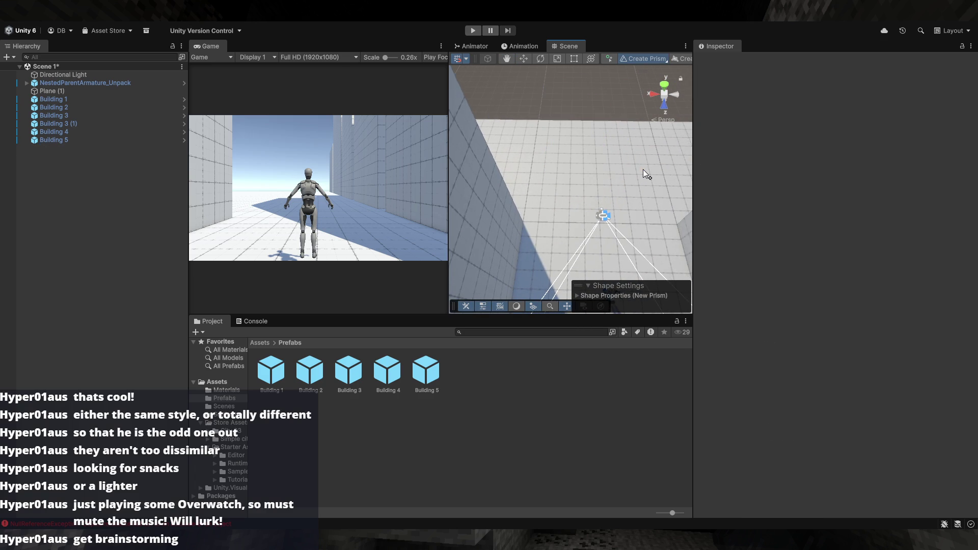
- Reactivate shape creation and choose Torus as the shape to draw
left_click(635, 59)
left_click(634, 59)
left_click(643, 57)
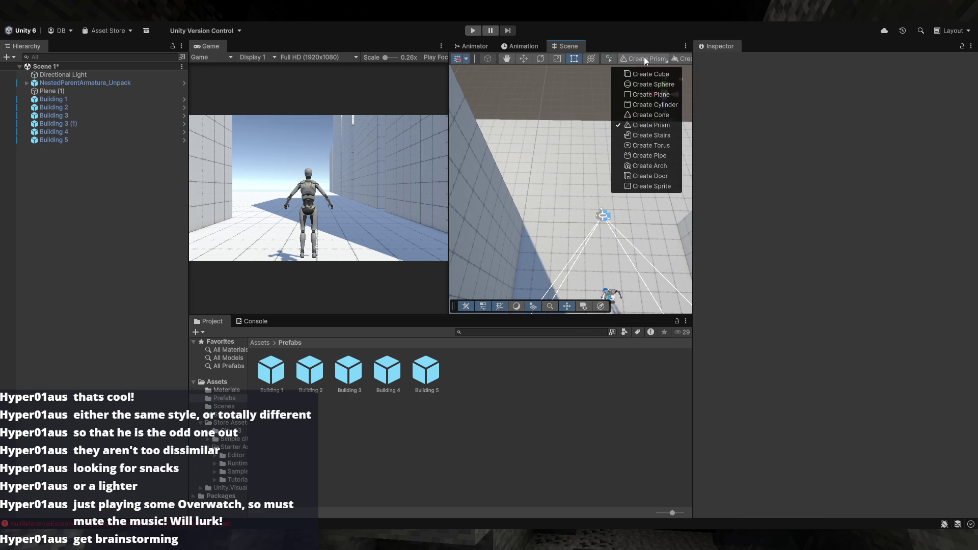
left_click(647, 60)
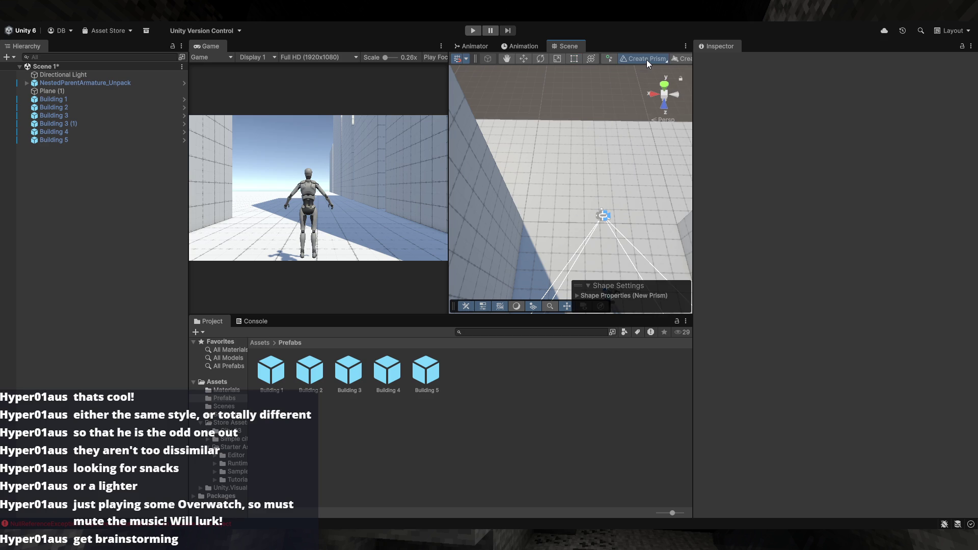
left_click(647, 60)
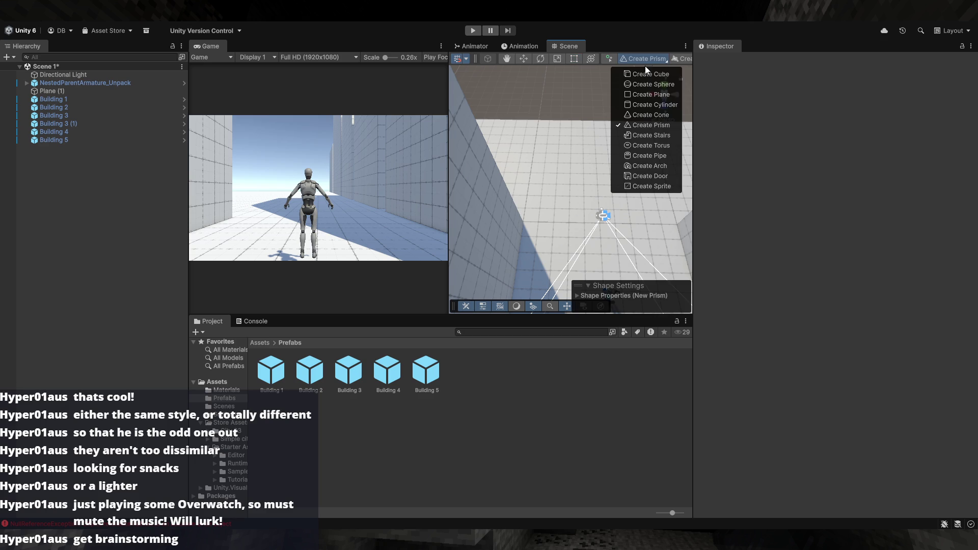
left_click(651, 145)
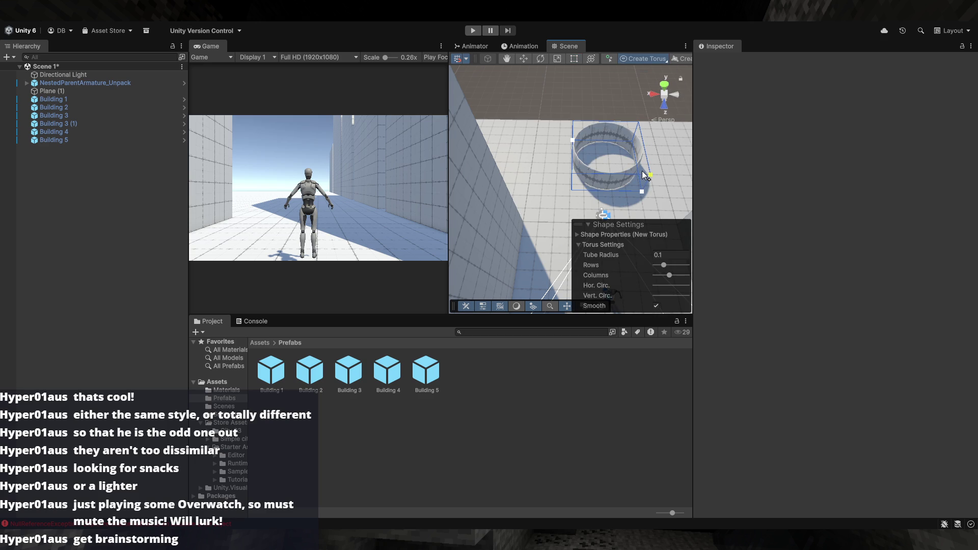
- Commit the drawn ring as a Torus, undoing an accidental Z stretch
left_click(639, 172)
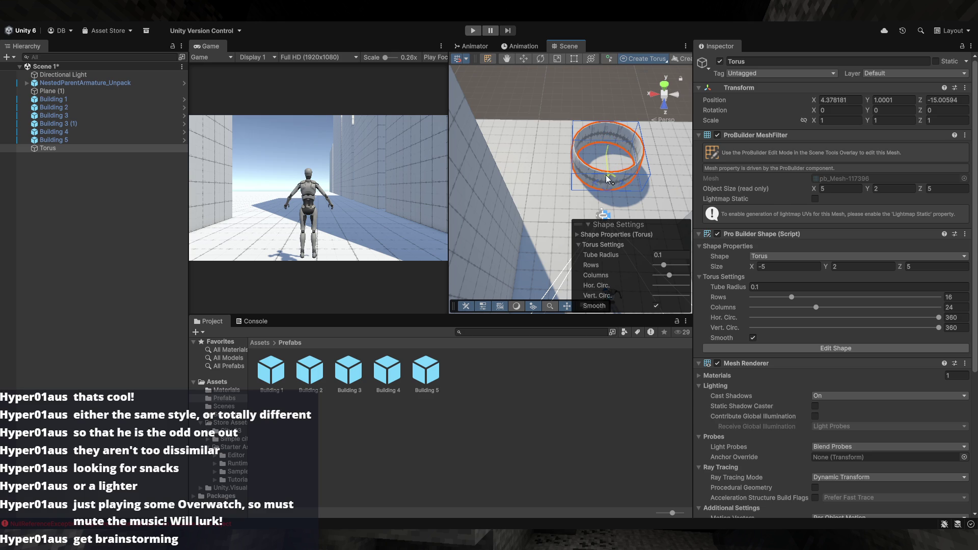
left_click_drag(609, 185, 611, 199)
key("ctrl+z")
scroll(614, 198, "up", 5)
scroll(615, 195, "down", 5)
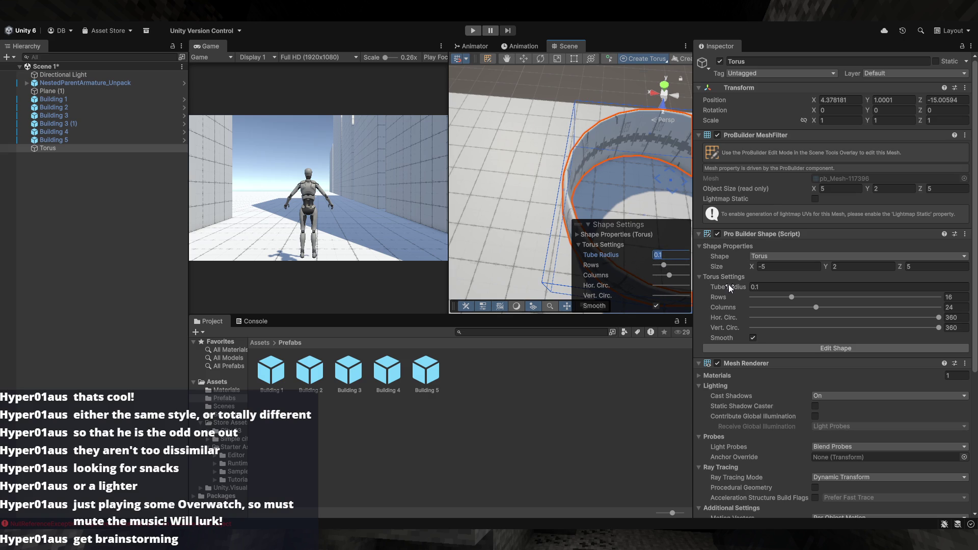
- Set tube radius 0.78, turn off Smooth, and reduce rows and columns to 6
left_click_drag(728, 287, 741, 291)
mouse_move(591, 227)
left_mouse_down()
mouse_move(644, 183)
mouse_move(708, 160)
mouse_move(722, 113)
mouse_move(724, 158)
left_mouse_up()
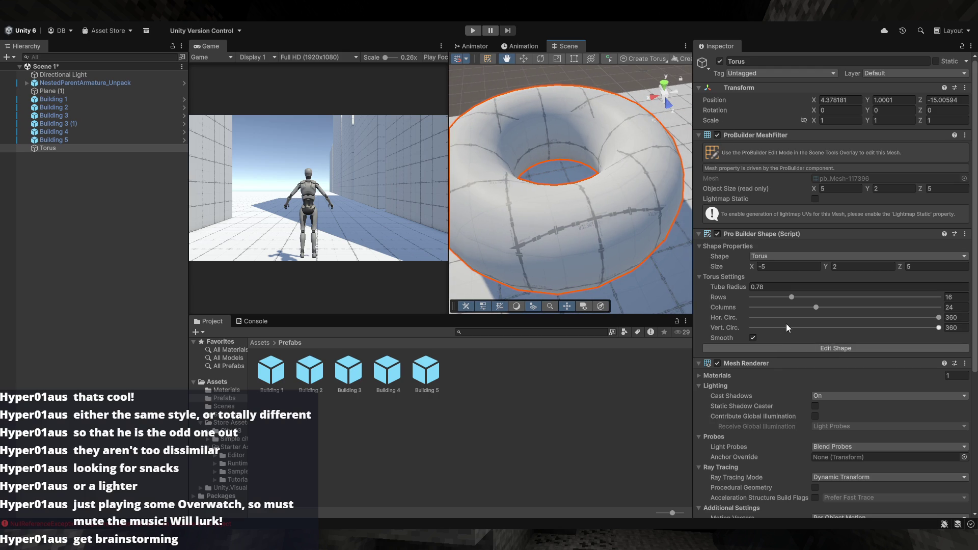
left_click(752, 338)
left_click_drag(555, 194, 545, 227)
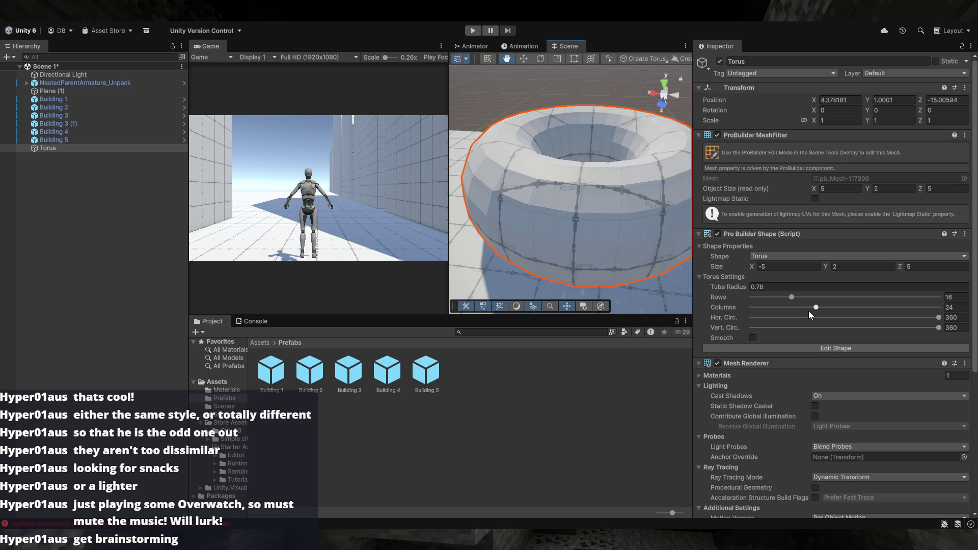
mouse_move(816, 309)
left_mouse_down()
mouse_move(759, 308)
mouse_move(787, 296)
mouse_move(750, 290)
mouse_move(762, 294)
left_mouse_up()
mouse_move(571, 214)
left_mouse_down()
mouse_move(543, 271)
mouse_move(670, 277)
mouse_move(667, 211)
left_mouse_up()
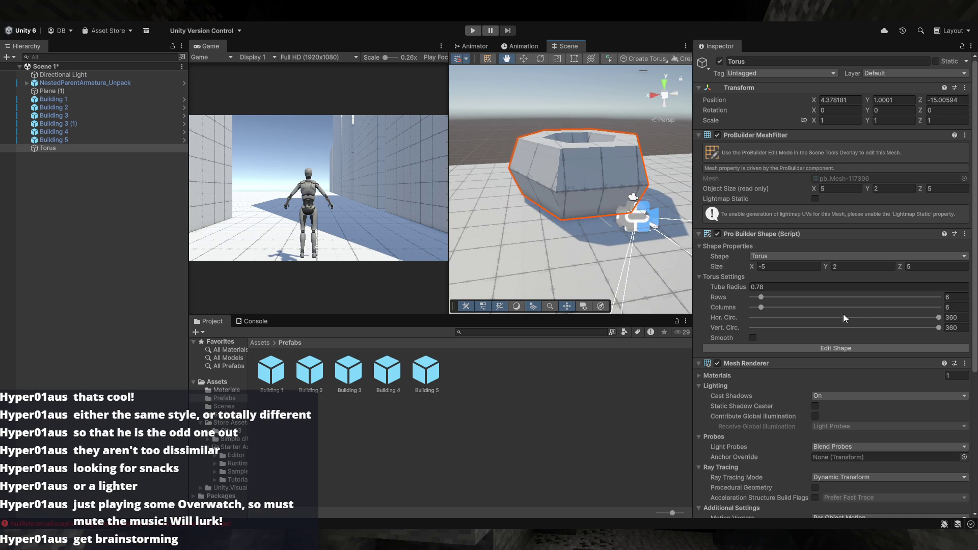
left_click(777, 288)
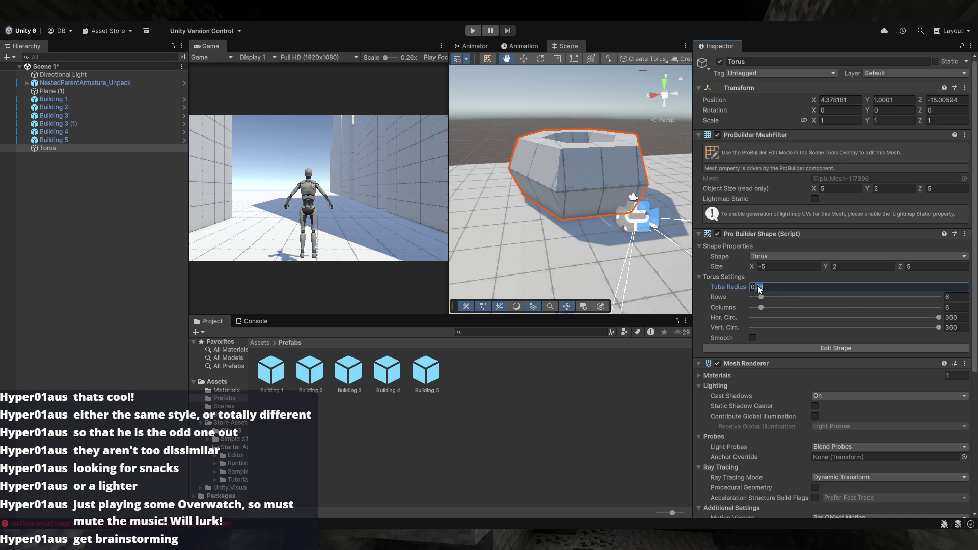
- Set the torus Tube Radius to 1 and Size Y to 1
type("1")
key("BackSpace")
key("BackSpace")
key("BackSpace")
type("1")
mouse_move(686, 256)
left_mouse_down()
mouse_move(603, 210)
mouse_move(591, 183)
mouse_move(583, 333)
mouse_move(598, 219)
left_mouse_up()
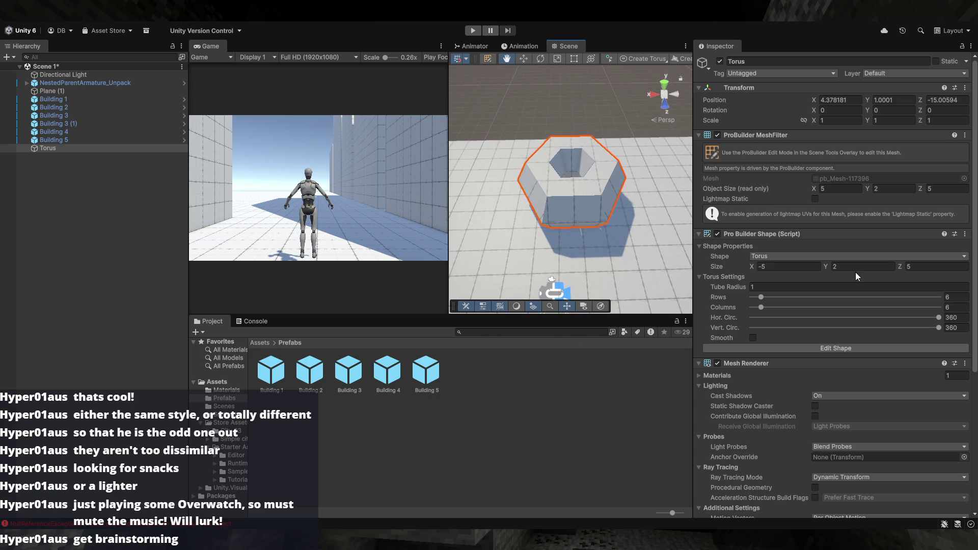
type("1")
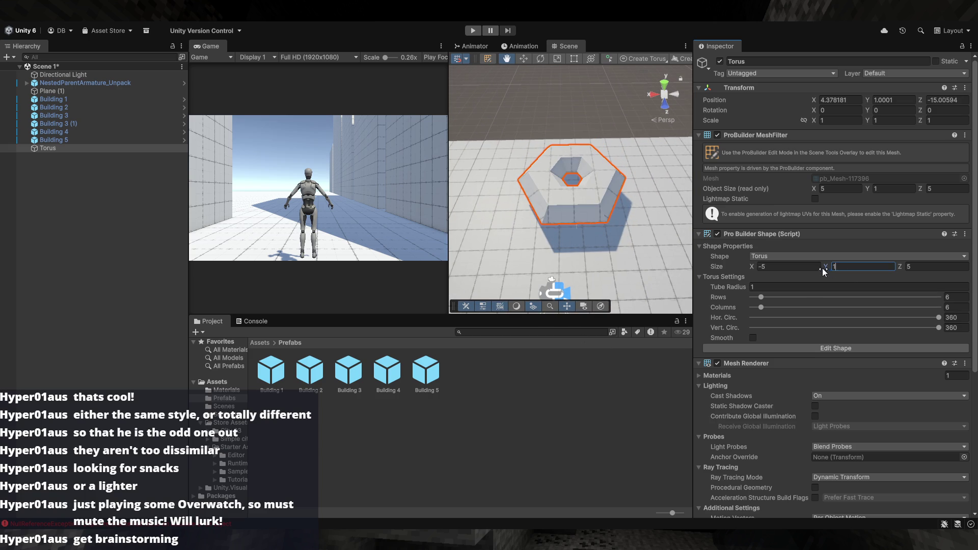
mouse_move(619, 214)
left_mouse_down()
mouse_move(615, 89)
mouse_move(662, 168)
left_mouse_up()
scroll(616, 89, "up", 5)
mouse_move(812, 233)
left_mouse_down()
mouse_move(831, 132)
mouse_move(769, 133)
mouse_move(759, 166)
mouse_move(772, 234)
mouse_move(762, 267)
left_mouse_up()
- Set the torus Size X to -4 and Size Z to 4
left_click(763, 266)
type("-4")
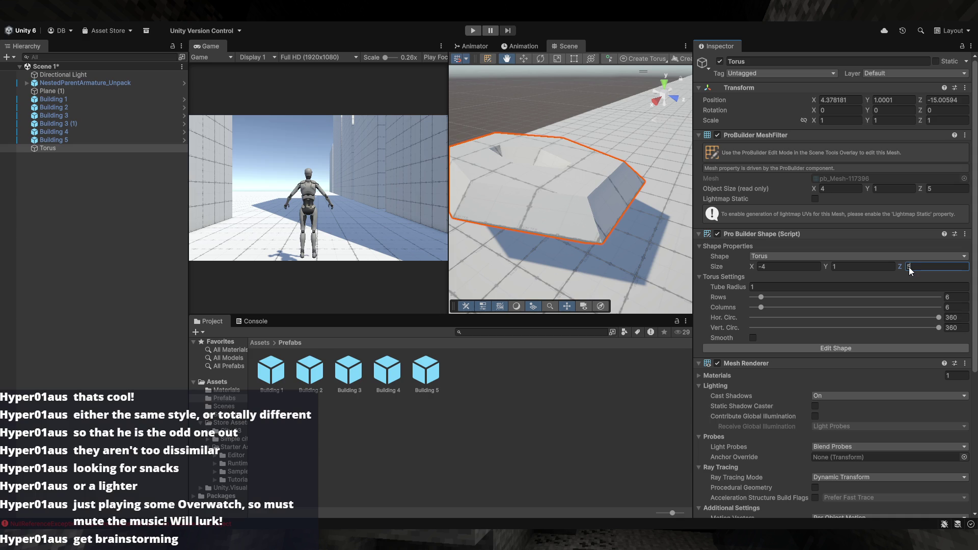
type("4")
mouse_move(515, 239)
left_mouse_down()
mouse_move(504, 257)
mouse_move(470, 259)
mouse_move(622, 146)
mouse_move(568, 201)
left_mouse_up()
key("s")
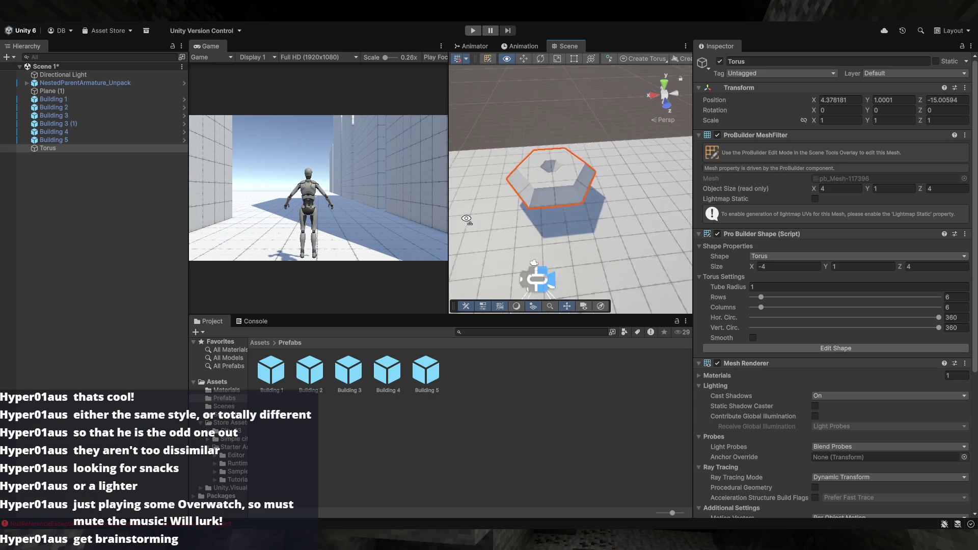
key("w")
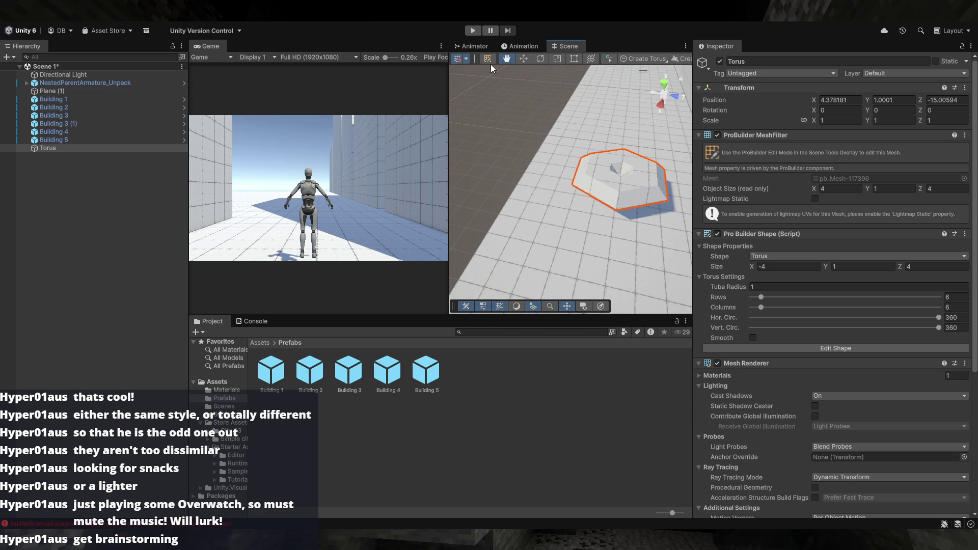
key("w")
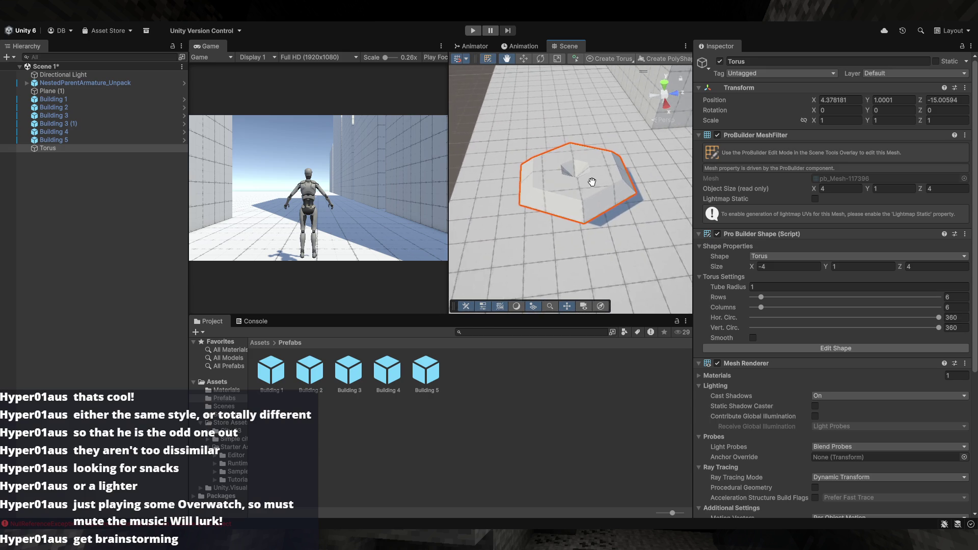
key("w")
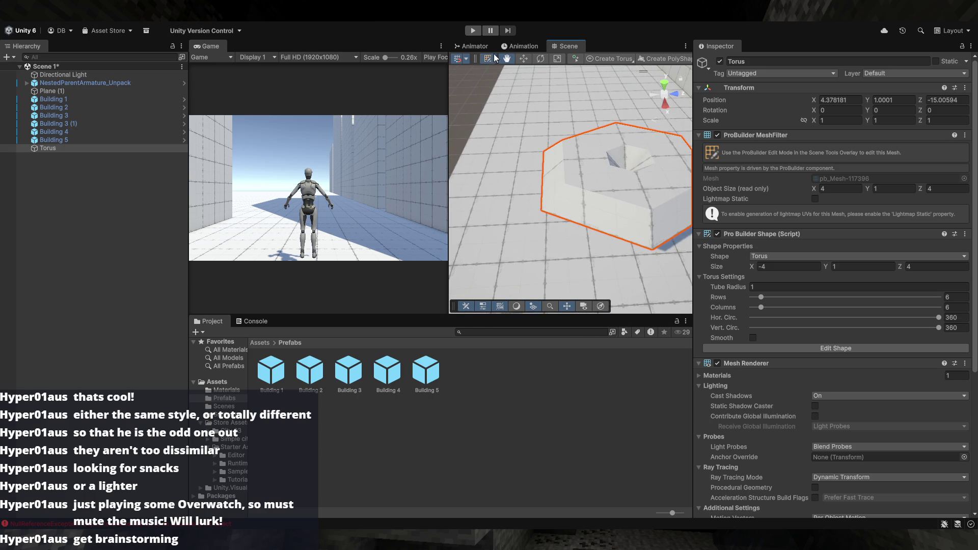
mouse_move(553, 152)
left_mouse_down()
mouse_move(607, 194)
mouse_move(504, 81)
left_mouse_up()
- Switch to the ProBuilder tool set and show the torus's editable shape bounds
left_click(488, 63)
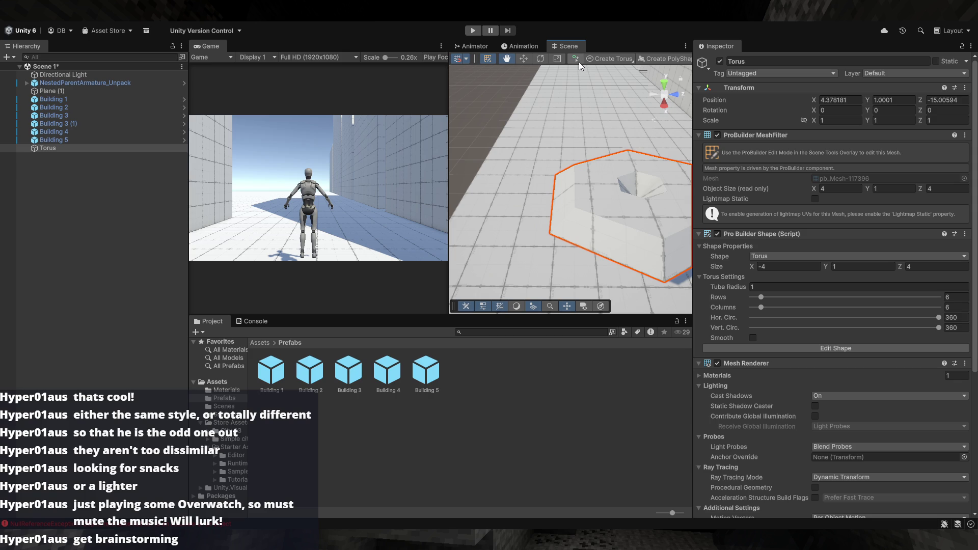
scroll(508, 64, "down", 2)
scroll(509, 62, "down", 3)
scroll(511, 62, "up", 5)
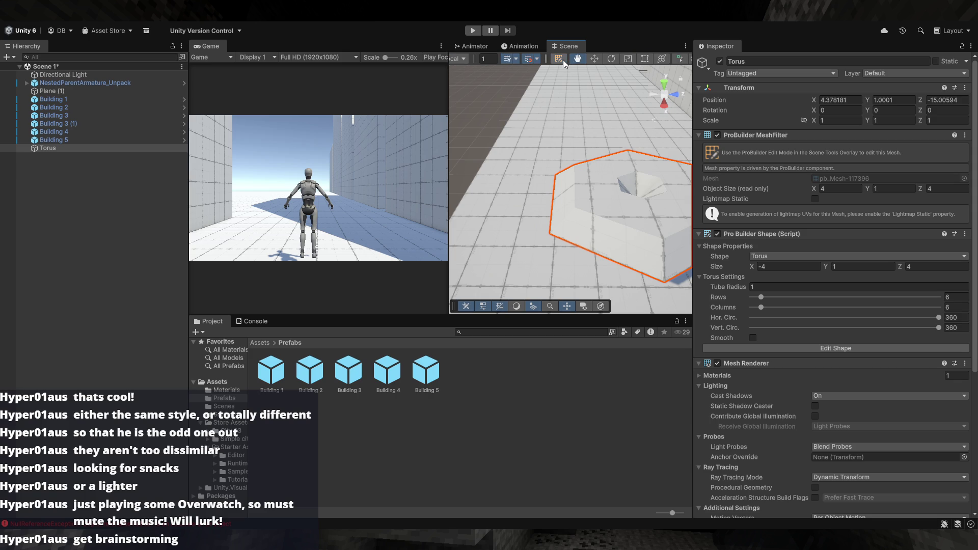
scroll(564, 60, "down", 1)
scroll(561, 63, "up", 1)
scroll(560, 61, "down", 1)
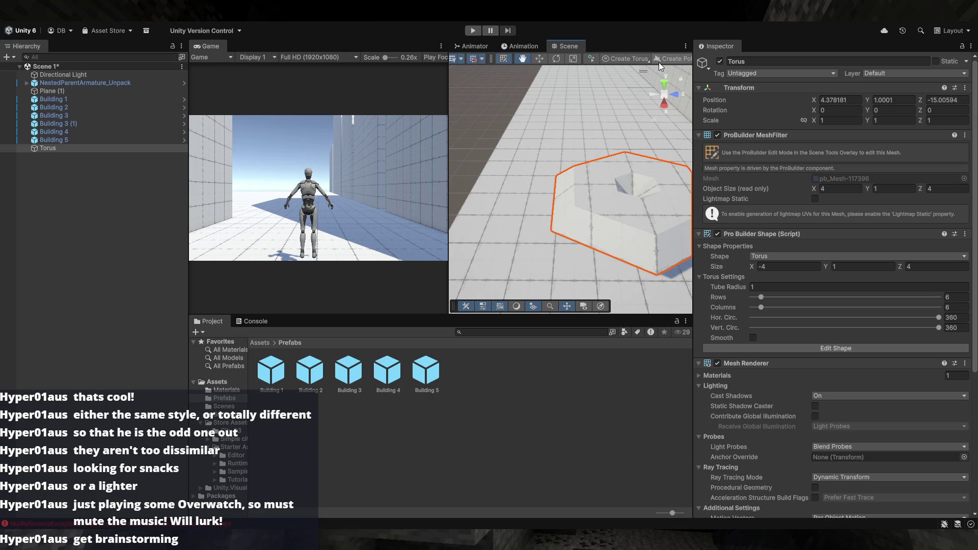
mouse_move(595, 208)
left_mouse_down()
mouse_move(611, 229)
mouse_move(581, 240)
left_mouse_up()
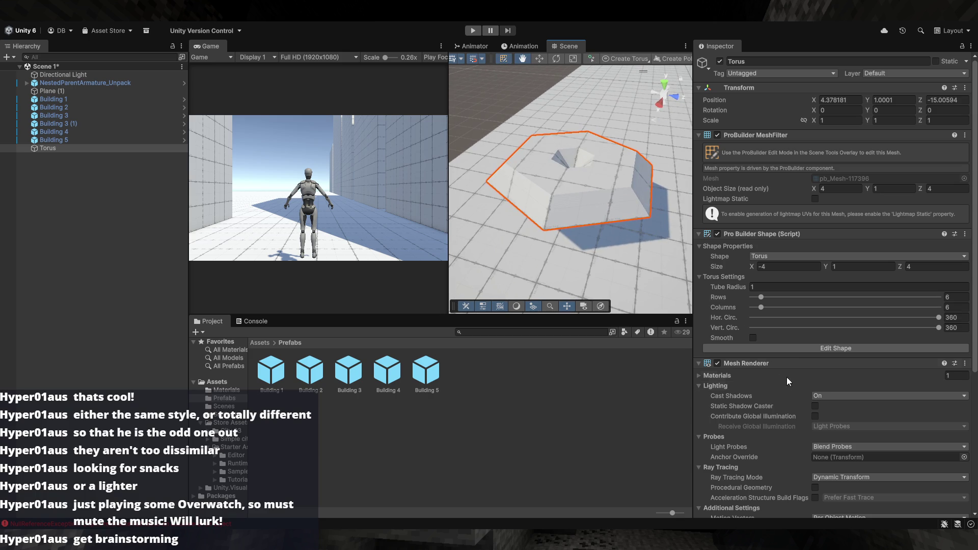
left_click(788, 348)
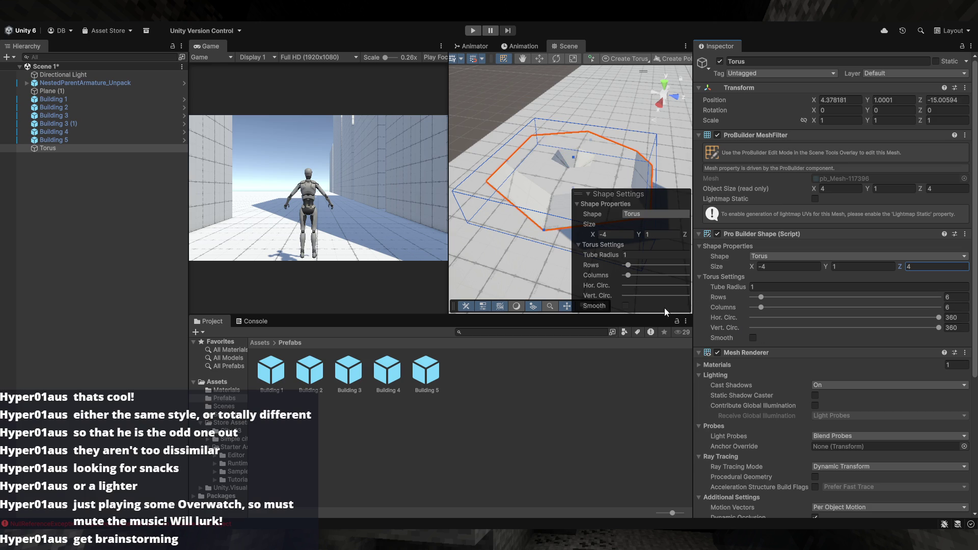
- Reselect and frame the torus, then enter mesh element editing
left_click_drag(562, 225, 475, 164)
left_click(502, 170)
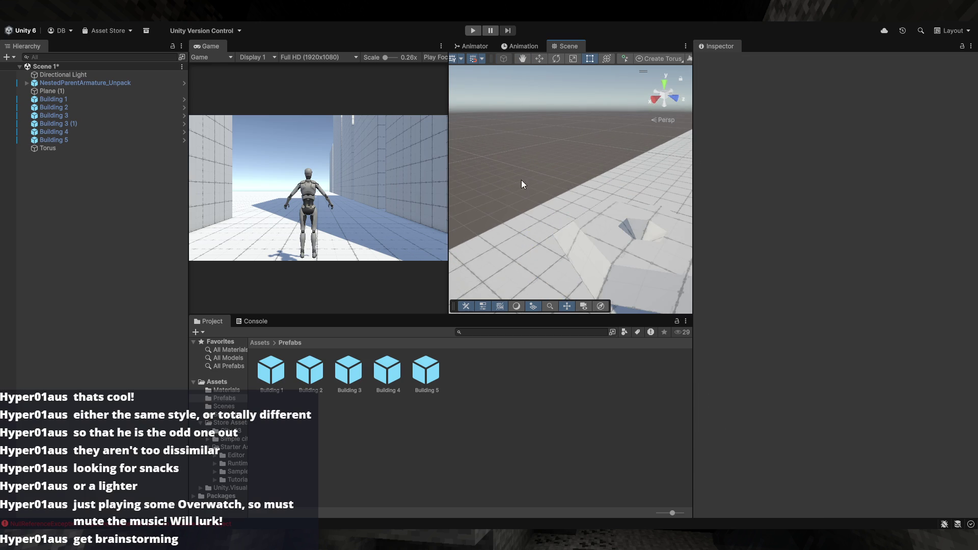
left_click(604, 248)
key("f")
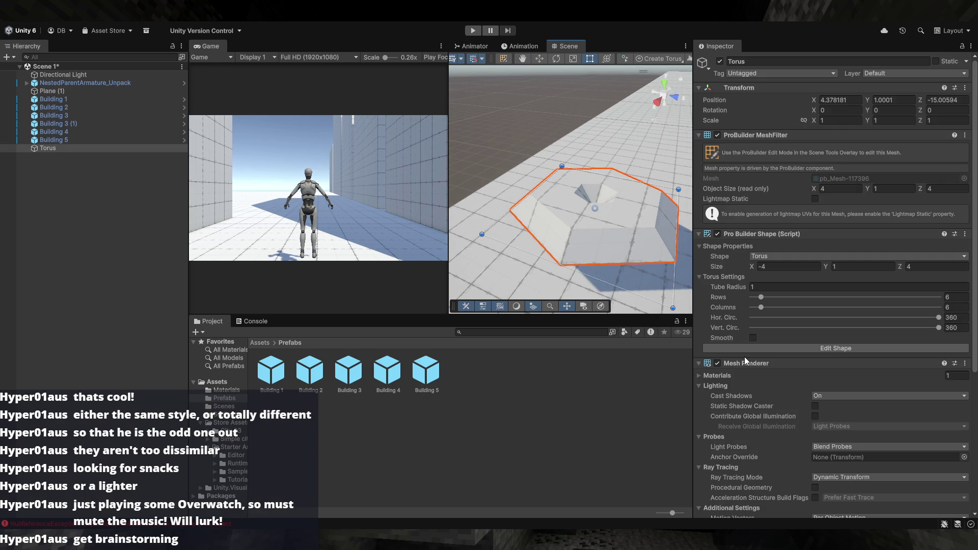
key("w")
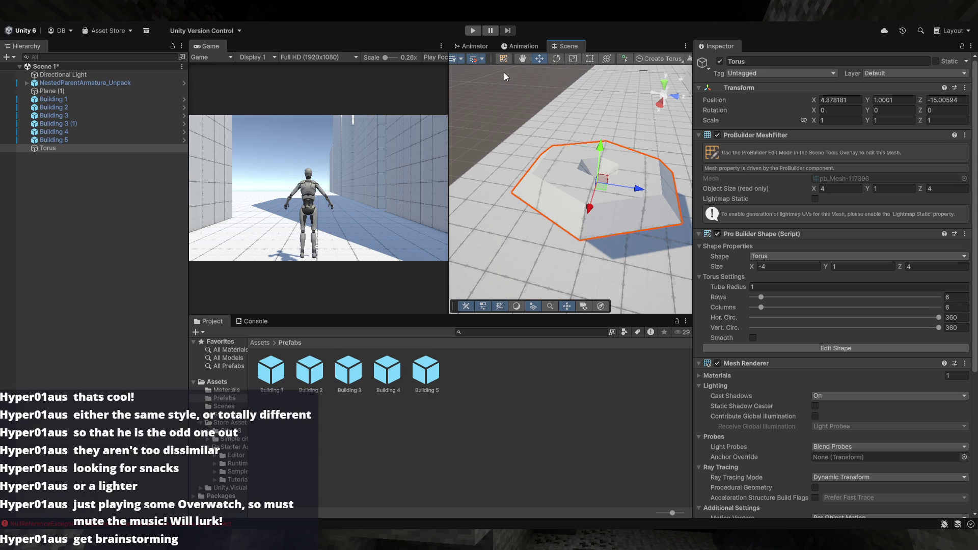
left_click(503, 59)
- Select a top face of the torus and change Size X from -4 to 4
scroll(570, 187, "up", 5)
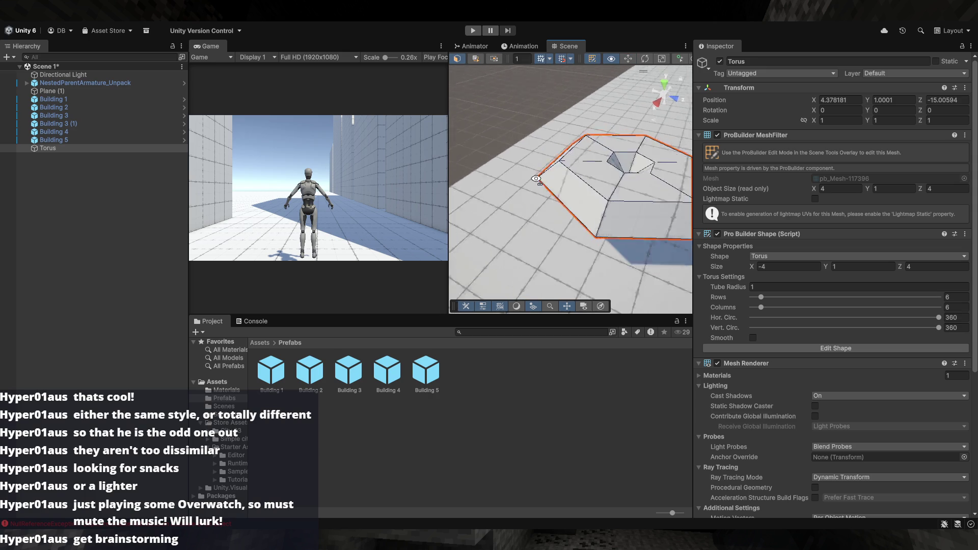
scroll(490, 62, "up", 2)
scroll(490, 63, "up", 1)
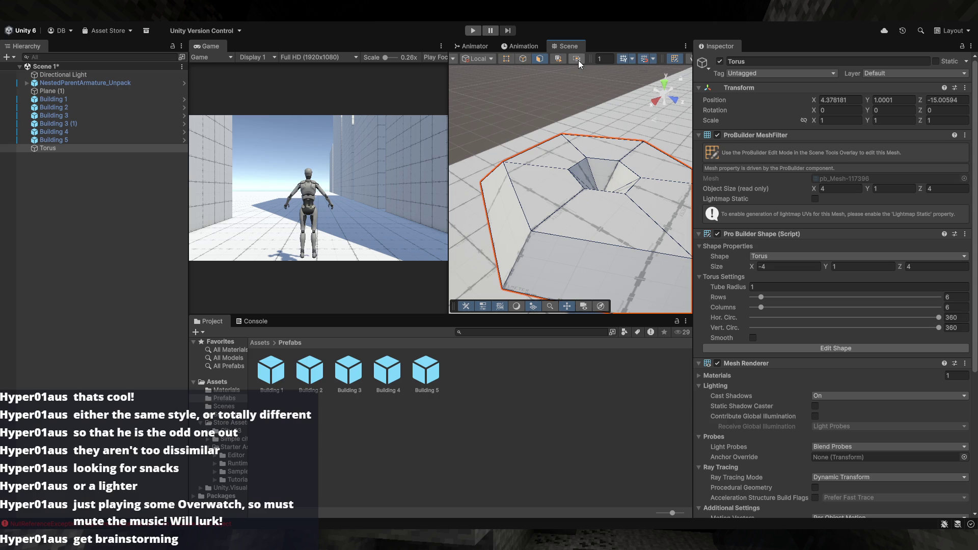
left_click(554, 176)
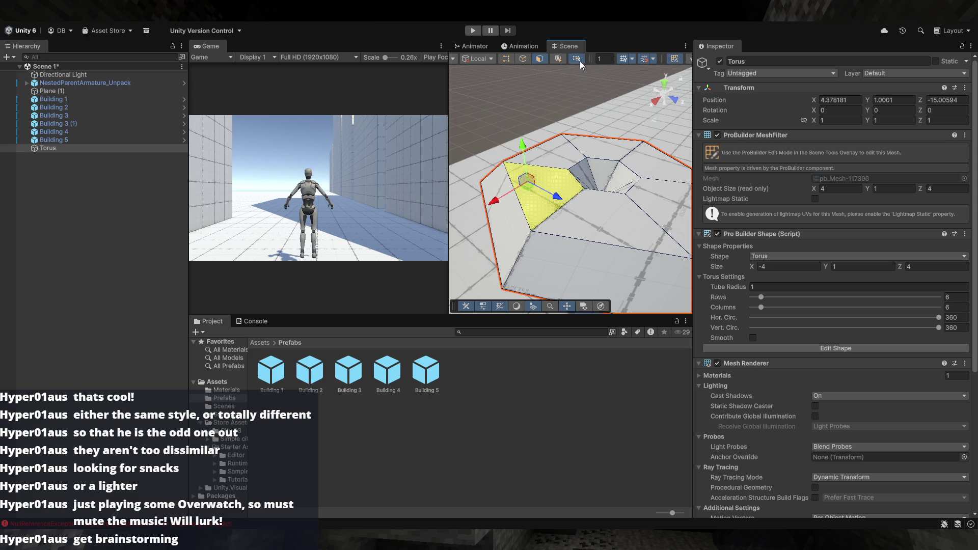
left_click(567, 146)
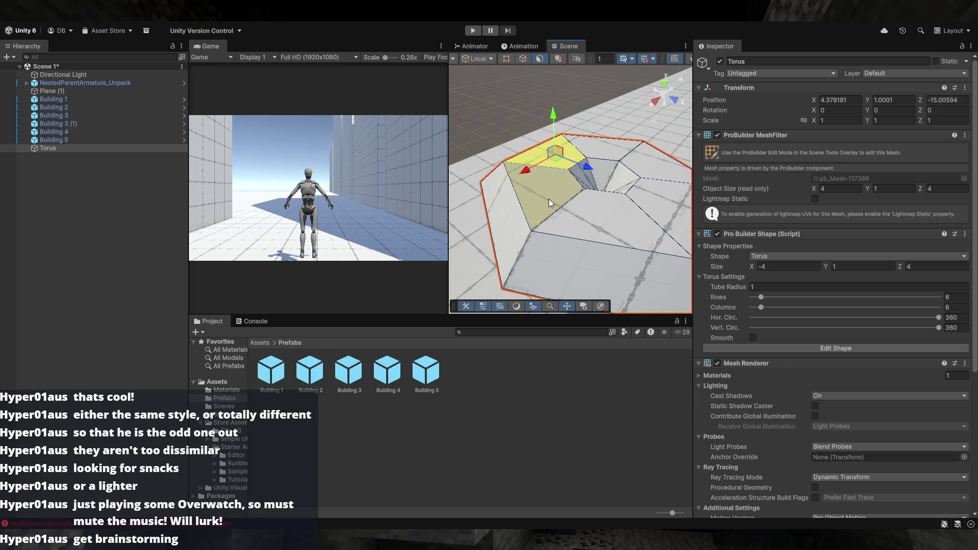
left_click(761, 267)
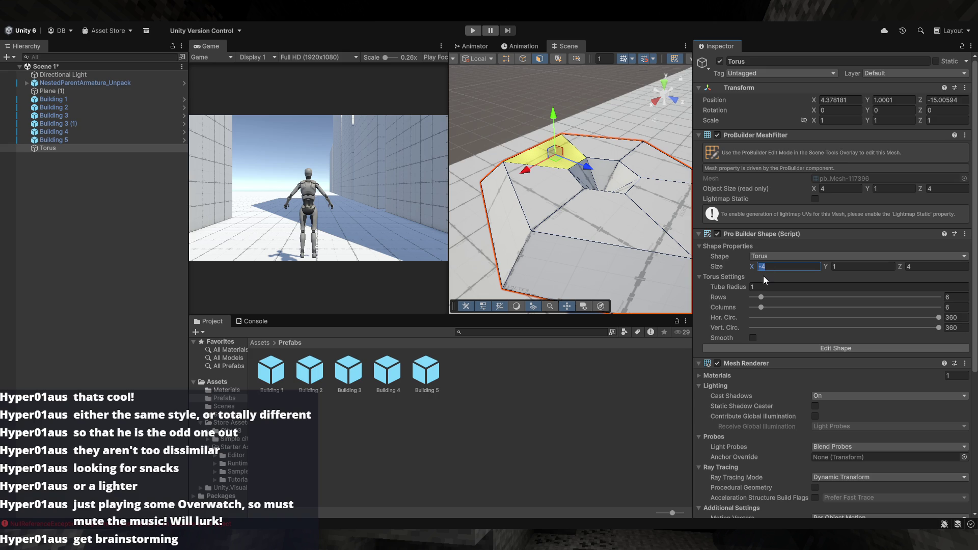
type("4")
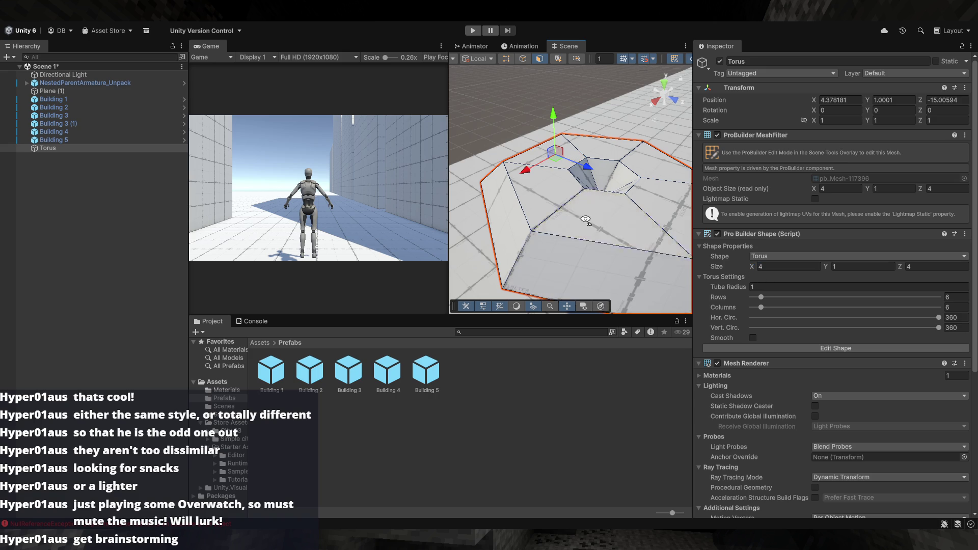
- Raise a top face with the Y handle, undo it, and frame the torus
left_click_drag(581, 216, 626, 203)
left_click(631, 209)
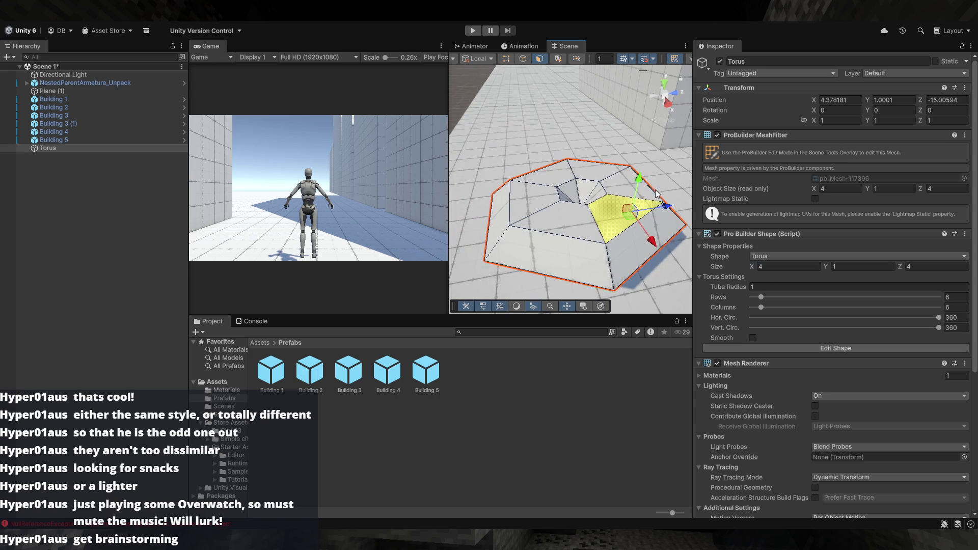
mouse_move(637, 184)
left_mouse_down()
mouse_move(650, 148)
mouse_move(606, 121)
mouse_move(573, 157)
mouse_move(570, 142)
mouse_move(706, 148)
mouse_move(866, 84)
mouse_move(846, 139)
left_mouse_up()
key("ctrl+z")
key("f")
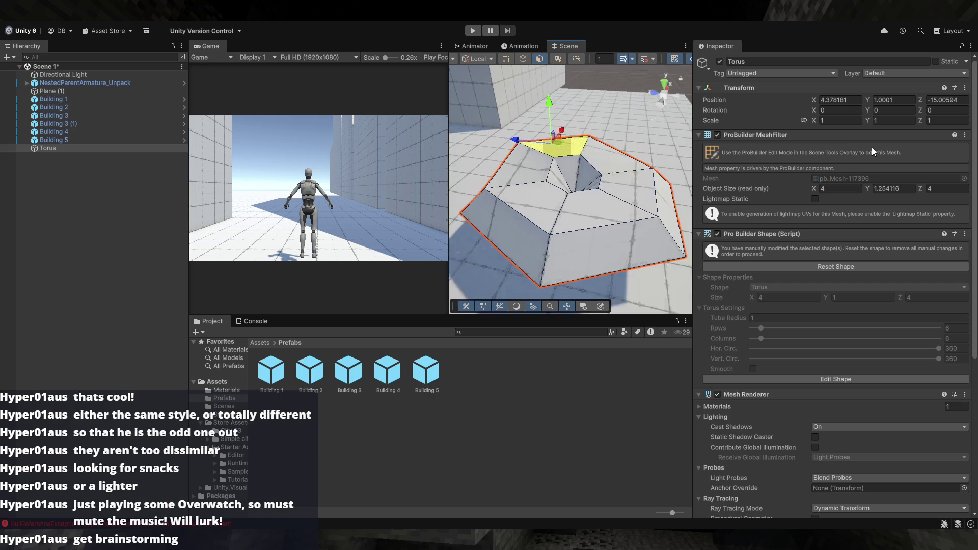
- In vertex mode, pull a torus vertex upward to form a peak
mouse_move(609, 189)
left_mouse_down()
mouse_move(705, 155)
mouse_move(694, 126)
mouse_move(752, 127)
mouse_move(759, 113)
mouse_move(668, 162)
mouse_move(625, 147)
mouse_move(600, 233)
mouse_move(545, 247)
mouse_move(520, 270)
mouse_move(524, 178)
mouse_move(561, 245)
left_mouse_up()
mouse_move(601, 431)
left_mouse_down()
mouse_move(573, 319)
mouse_move(593, 332)
mouse_move(662, 326)
mouse_move(679, 365)
mouse_move(652, 379)
mouse_move(598, 156)
mouse_move(513, 81)
left_mouse_up()
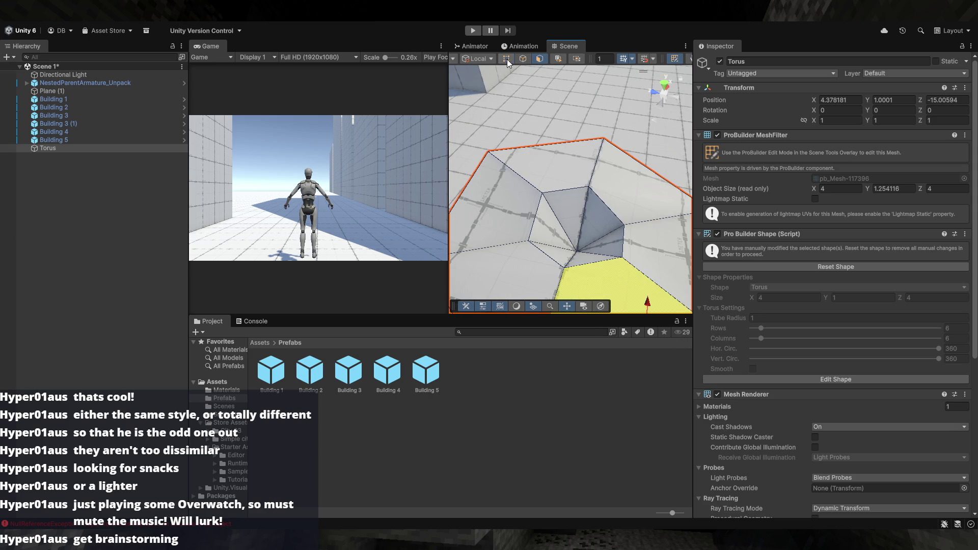
left_click(507, 60)
mouse_move(579, 254)
left_mouse_down()
mouse_move(595, 142)
mouse_move(578, 135)
left_mouse_up()
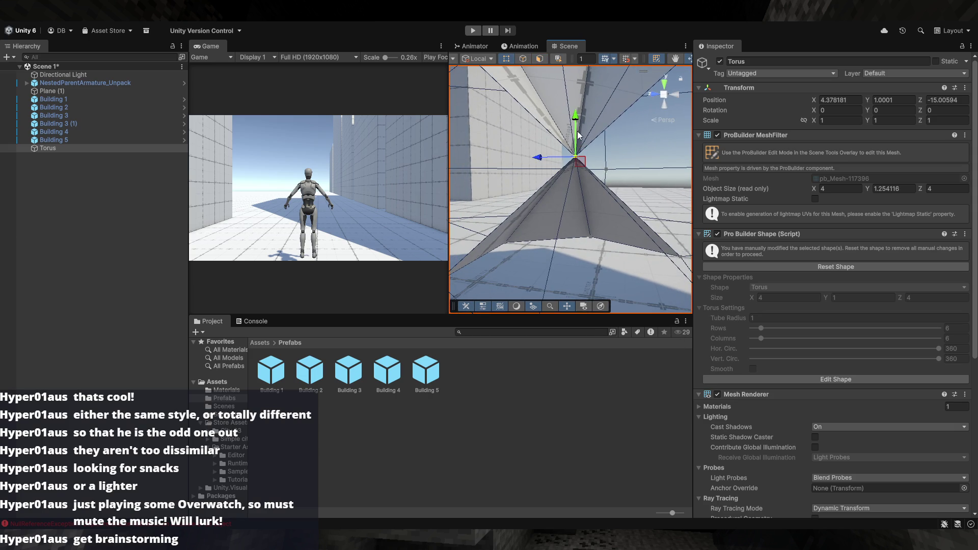
mouse_move(575, 189)
left_mouse_down()
mouse_move(573, 149)
mouse_move(574, 265)
mouse_move(579, 194)
mouse_move(577, 231)
left_mouse_up()
mouse_move(581, 170)
left_mouse_down()
mouse_move(597, 360)
mouse_move(529, 404)
mouse_move(684, 398)
mouse_move(784, 365)
mouse_move(601, 193)
mouse_move(537, 81)
left_mouse_up()
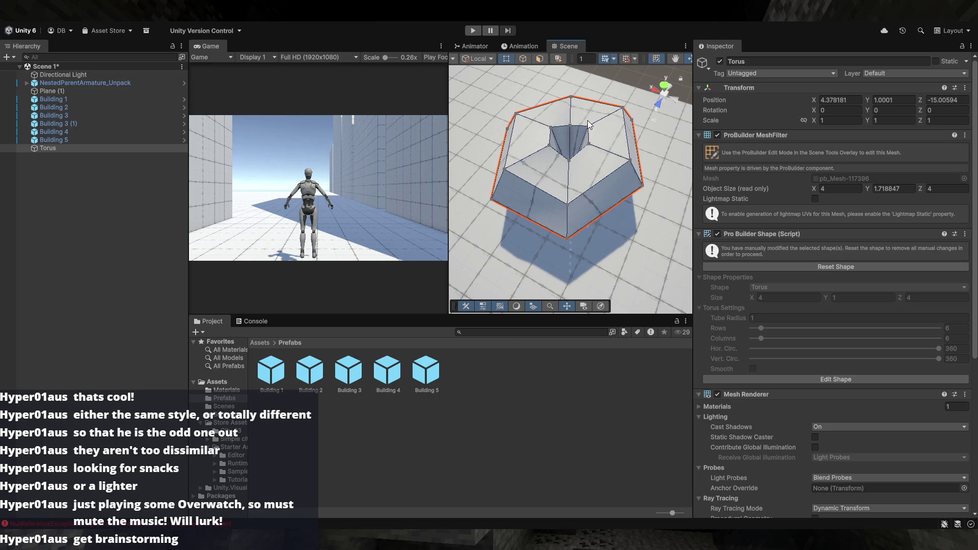
- Exit mesh editing, delete the Torus, and save the scene
left_click(655, 60)
key("Delete")
mouse_move(636, 166)
left_mouse_down()
mouse_move(578, 231)
mouse_move(439, 192)
mouse_move(440, 222)
mouse_move(551, 269)
mouse_move(594, 261)
mouse_move(557, 207)
mouse_move(622, 223)
mouse_move(626, 212)
mouse_move(615, 218)
left_mouse_up()
key("ctrl+s")
left_click(560, 206)
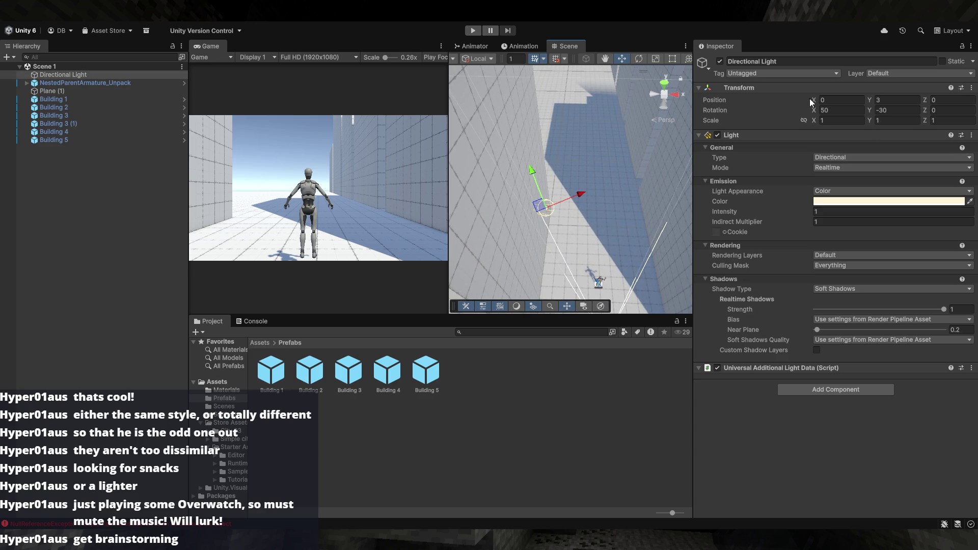
- Move the Directional Light to about X 4.46, Z -11.03, then deselect it
mouse_move(850, 102)
left_mouse_down()
mouse_move(891, 108)
mouse_move(794, 124)
mouse_move(823, 126)
mouse_move(813, 128)
left_mouse_up()
key("f")
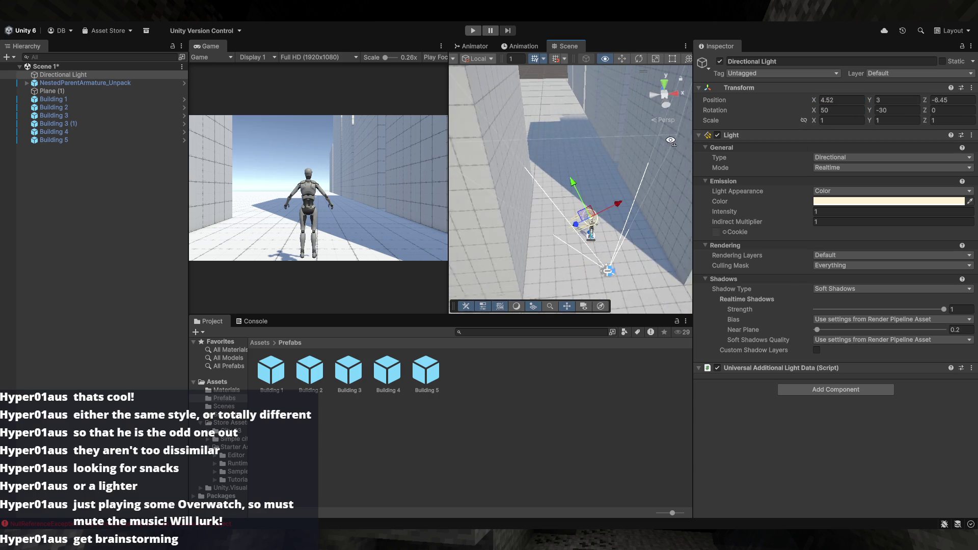
left_click_drag(921, 103, 845, 111)
mouse_move(637, 169)
left_mouse_down()
mouse_move(662, 179)
mouse_move(544, 205)
mouse_move(517, 200)
mouse_move(494, 327)
left_mouse_up()
left_click(662, 179)
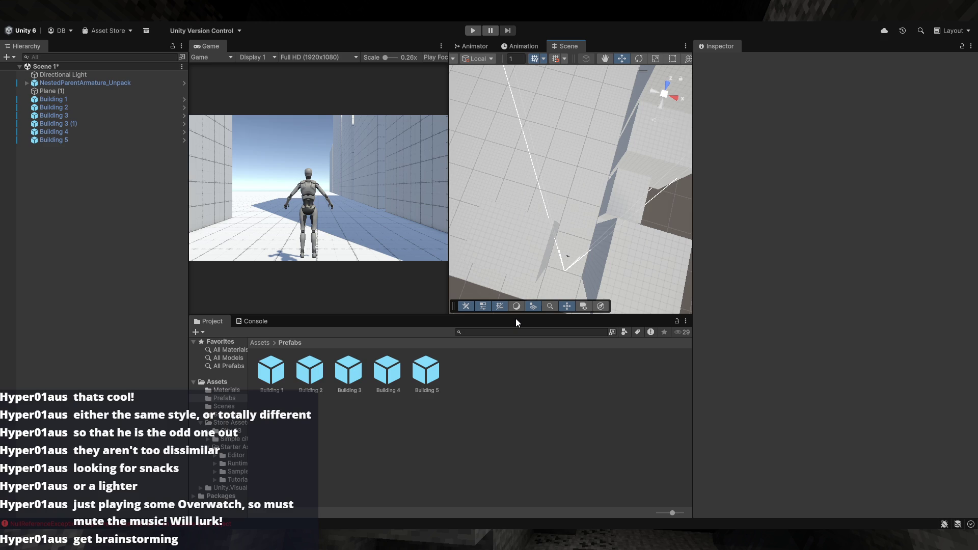
- Orbit to a top-down view of the ground plane and buildings
mouse_move(623, 189)
left_mouse_down()
mouse_move(631, 215)
mouse_move(544, 192)
mouse_move(659, 206)
mouse_move(563, 200)
mouse_move(559, 189)
mouse_move(625, 187)
left_mouse_up()
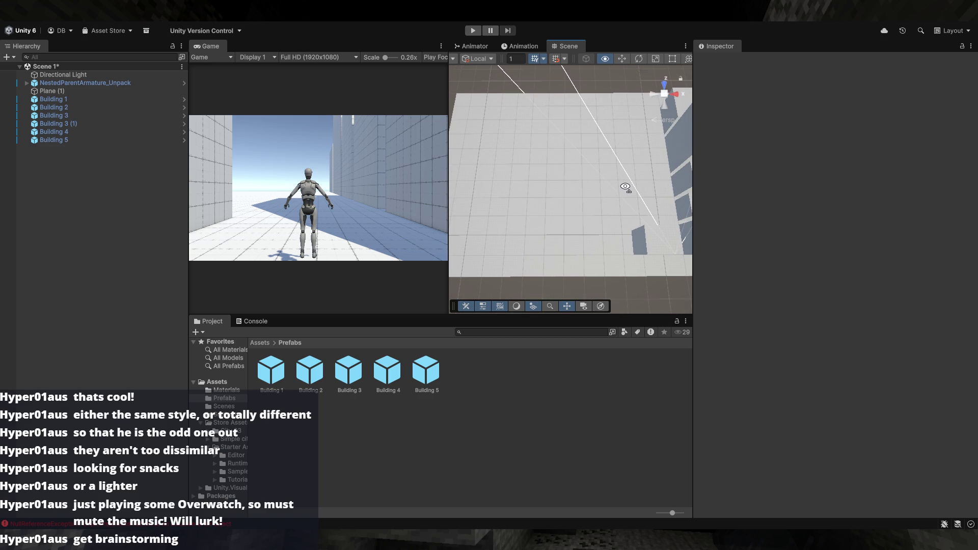
mouse_move(625, 187)
left_mouse_down()
mouse_move(533, 190)
mouse_move(622, 185)
mouse_move(623, 219)
mouse_move(615, 209)
mouse_move(623, 207)
mouse_move(595, 205)
mouse_move(603, 175)
left_mouse_up()
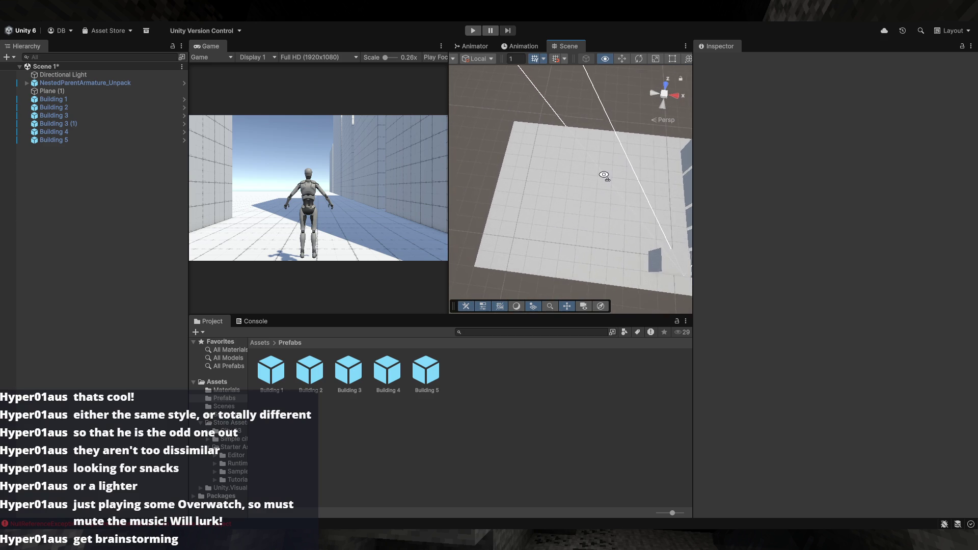
mouse_move(544, 190)
left_mouse_down()
mouse_move(585, 190)
mouse_move(579, 212)
left_mouse_up()
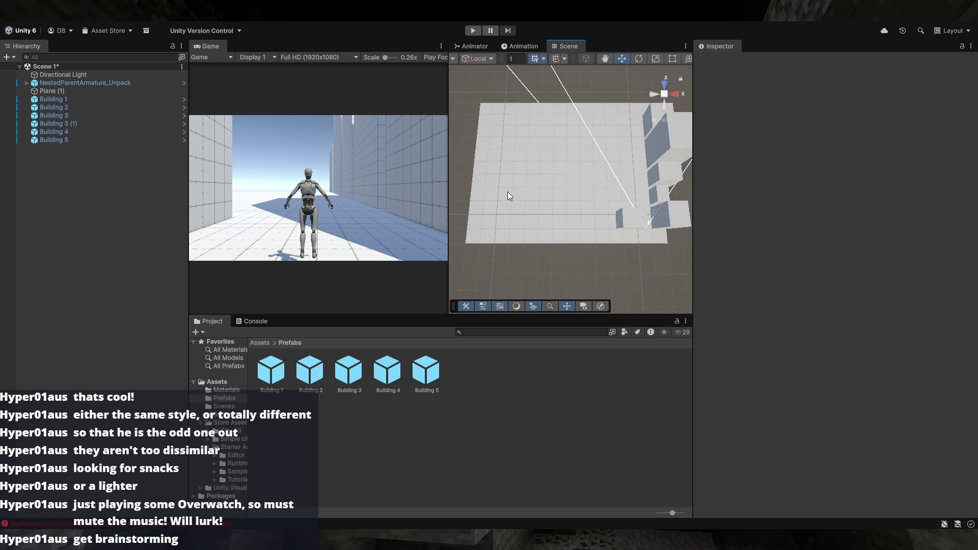
mouse_move(607, 124)
left_mouse_down("alt")
mouse_move(622, 140)
mouse_move(580, 138)
mouse_move(592, 134)
mouse_move(619, 158)
mouse_move(600, 188)
mouse_move(694, 202)
left_mouse_up("alt")
left_click(603, 166)
- Move Building 5 along its X axis, undoing the first attempt
key("e")
key("w")
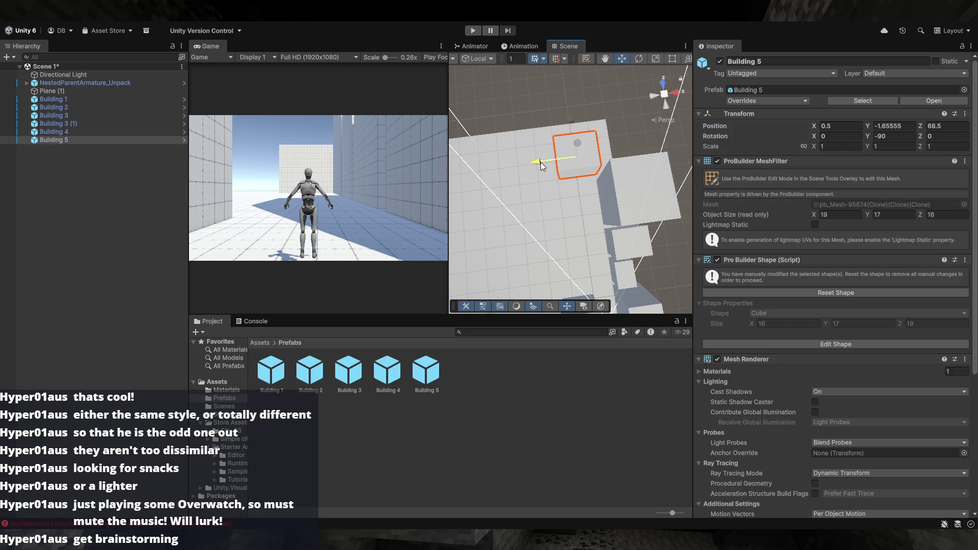
key("ctrl+z")
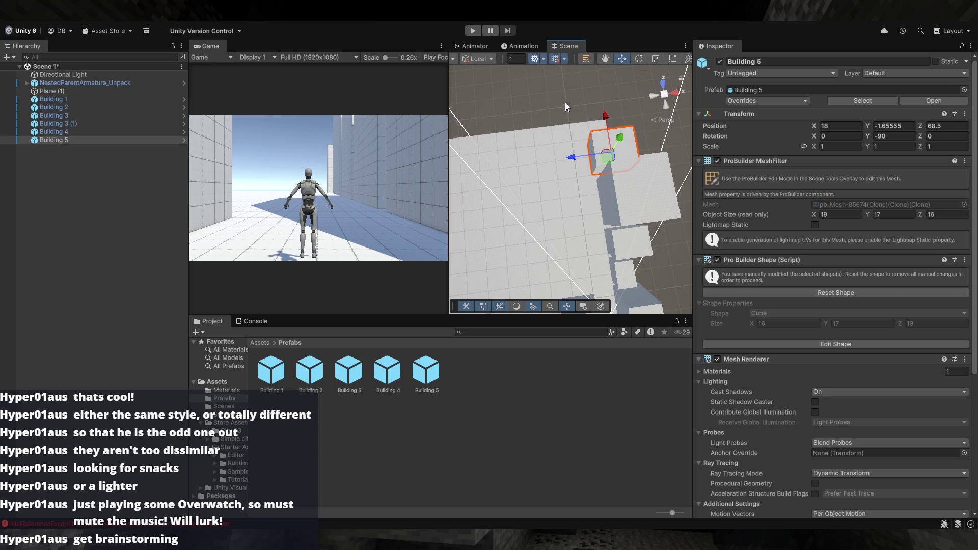
left_click_drag(582, 159, 545, 161)
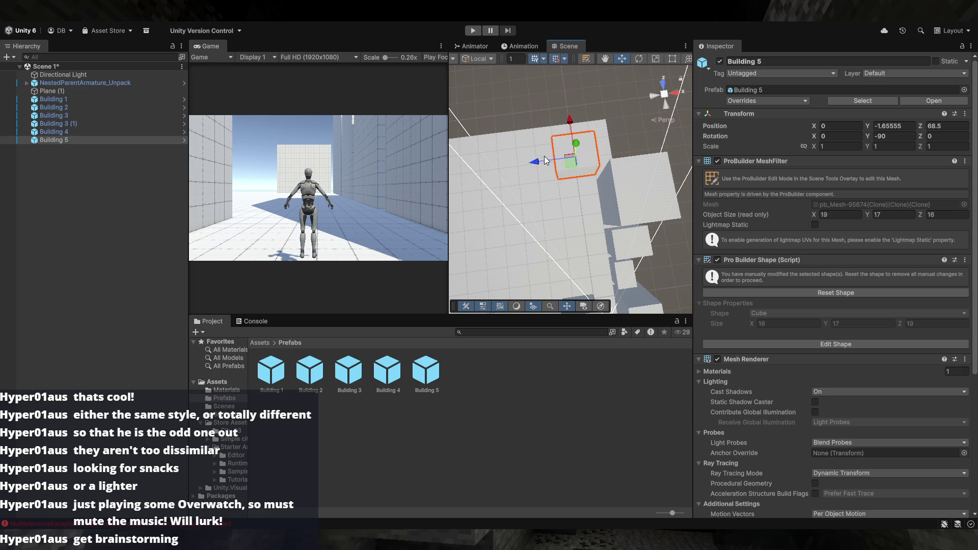
scroll(546, 153, "up", 10)
left_click_drag(550, 141, 547, 121)
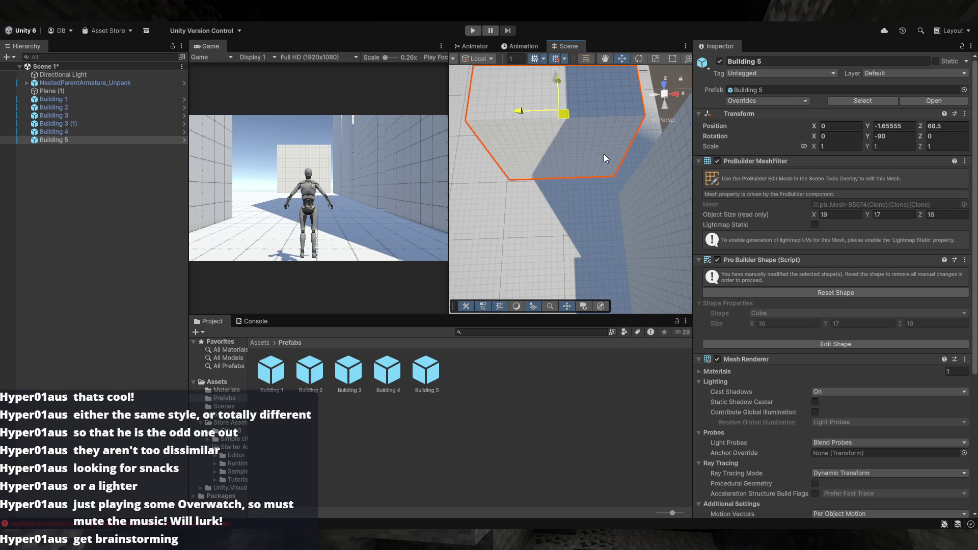
key("ctrl+z")
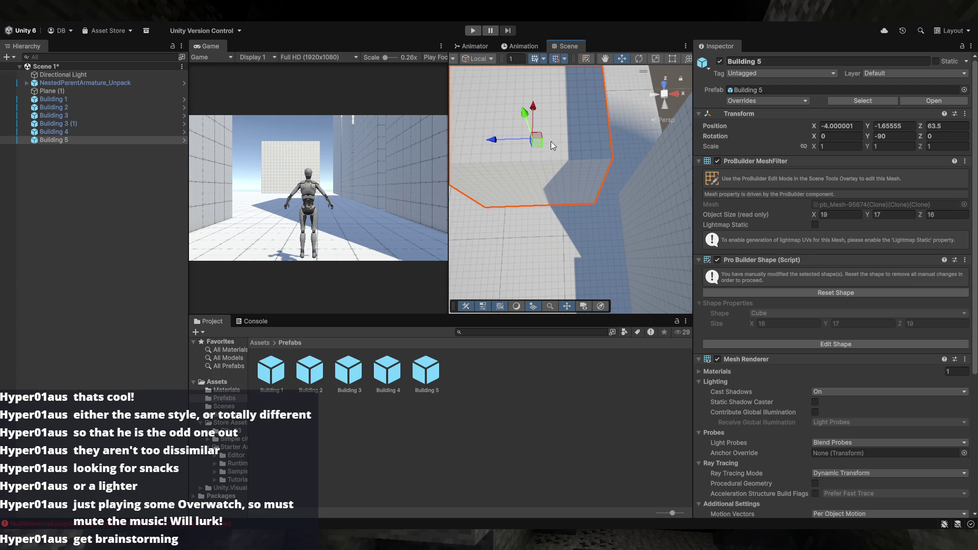
- Slide Building 5 to about X -0.5, Z 66 and deselect it
mouse_move(542, 140)
left_mouse_down()
mouse_move(557, 127)
mouse_move(612, 161)
mouse_move(622, 153)
mouse_move(609, 138)
mouse_move(566, 164)
mouse_move(553, 129)
left_mouse_up()
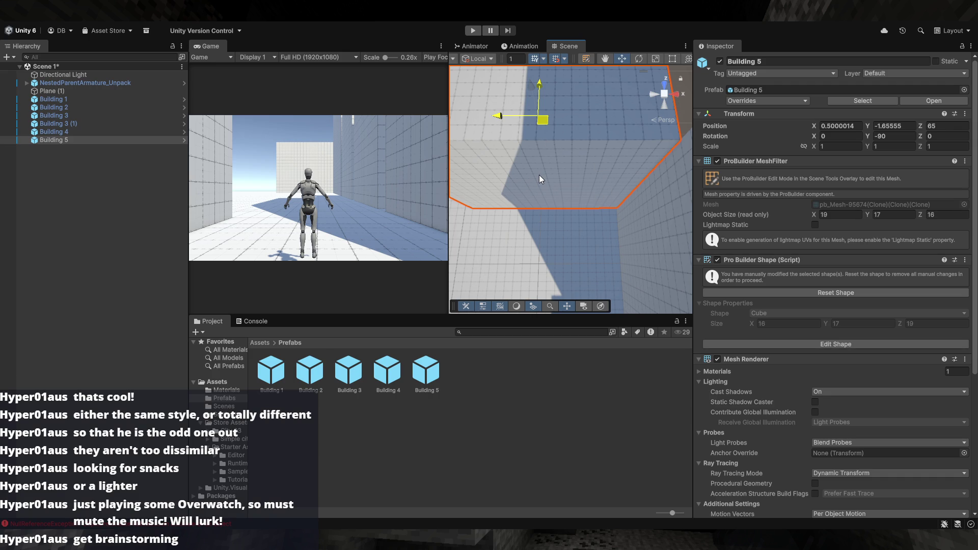
key("ctrl+z")
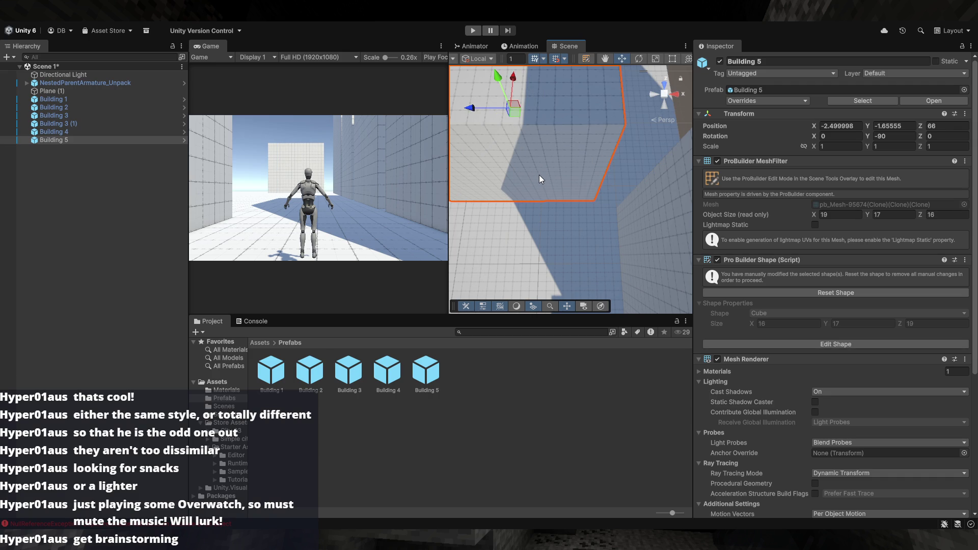
key("ctrl+y")
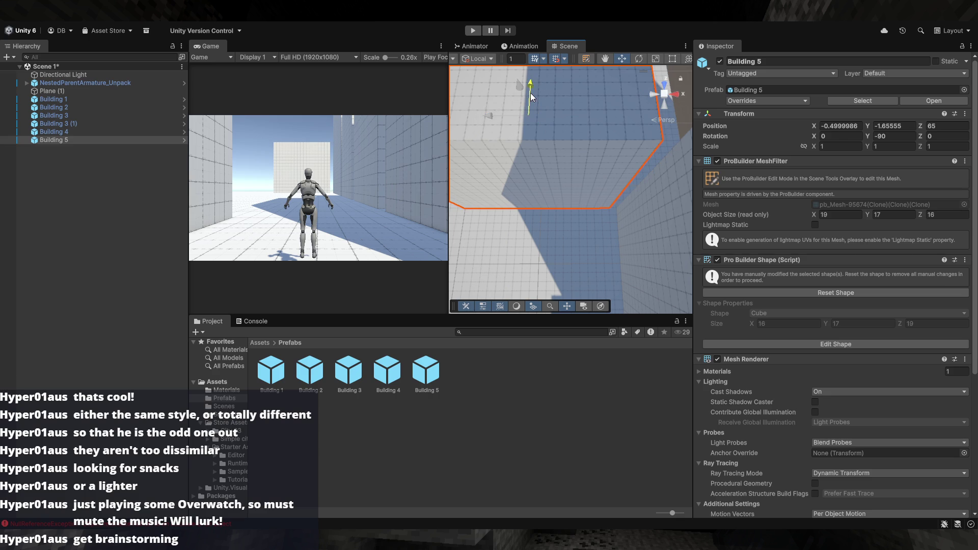
mouse_move(563, 178)
left_mouse_down()
mouse_move(712, 154)
mouse_move(842, 154)
mouse_move(619, 99)
left_mouse_up()
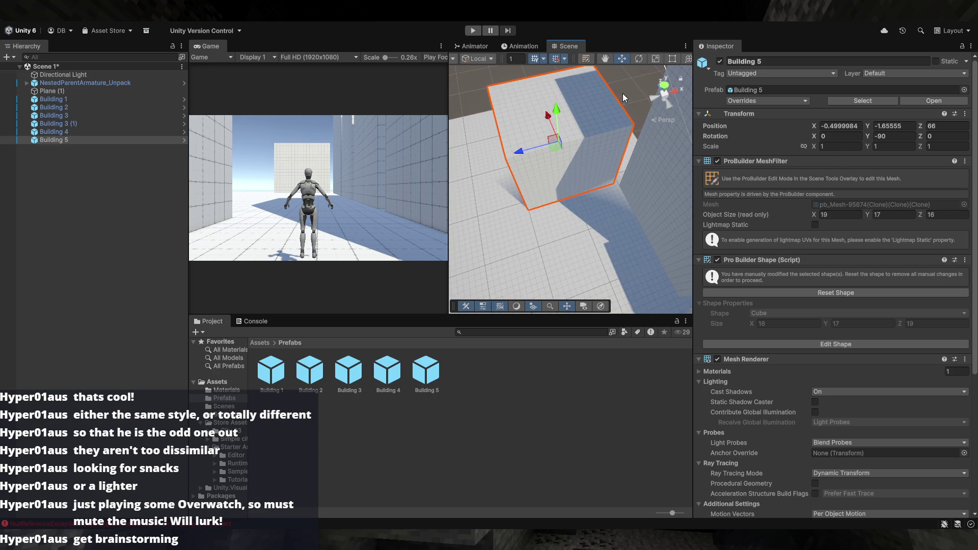
left_click(622, 194)
mouse_move(648, 225)
left_mouse_down()
mouse_move(544, 201)
mouse_move(576, 211)
mouse_move(603, 245)
mouse_move(742, 233)
left_mouse_up()
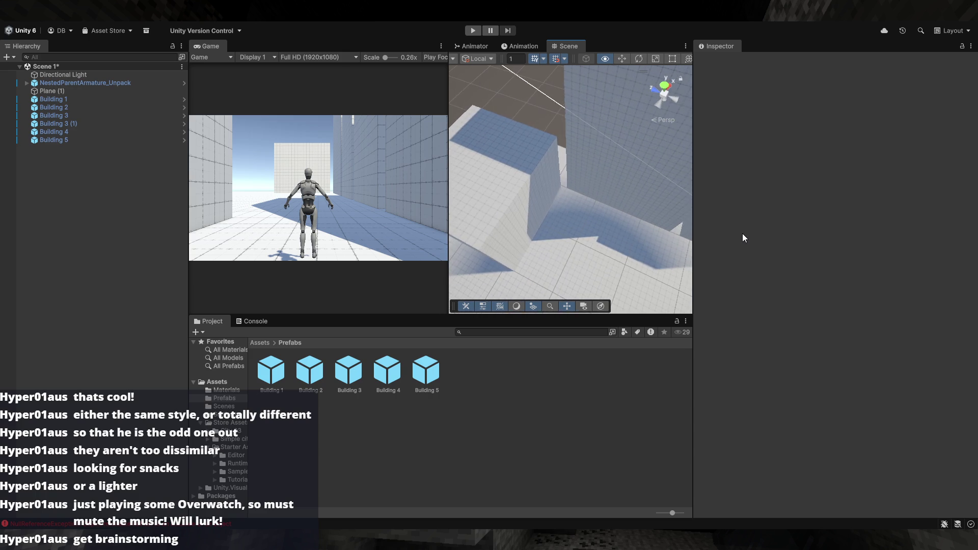
mouse_move(656, 260)
left_mouse_down()
mouse_move(912, 279)
mouse_move(650, 236)
mouse_move(572, 212)
mouse_move(530, 170)
mouse_move(520, 177)
mouse_move(542, 199)
mouse_move(606, 203)
left_mouse_up()
- Duplicate Building 3 and place the copy at about X -18, Z 65.5
left_click(607, 202)
key("ctrl+d")
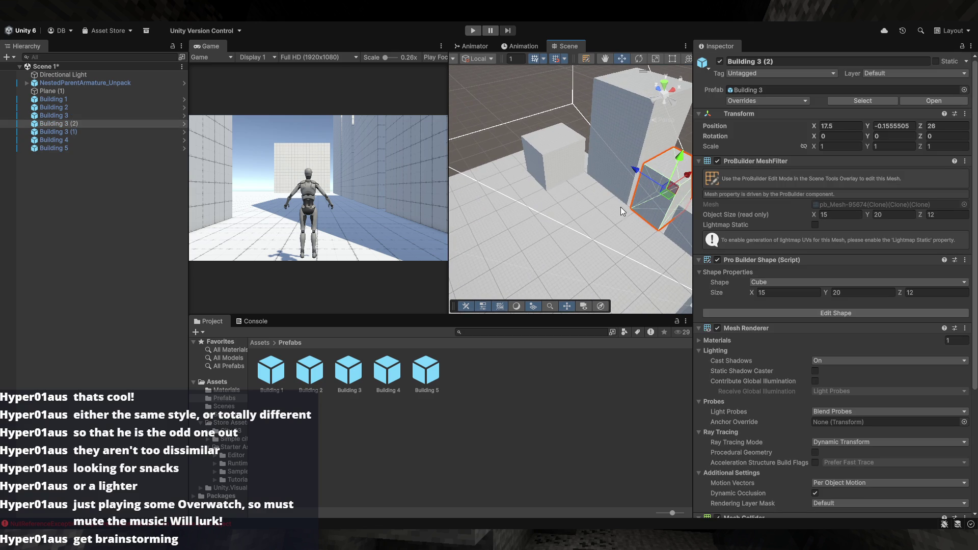
mouse_move(669, 198)
left_mouse_down()
mouse_move(503, 184)
mouse_move(548, 198)
mouse_move(645, 197)
left_mouse_up()
mouse_move(515, 179)
left_mouse_down()
mouse_move(540, 181)
mouse_move(496, 184)
left_mouse_up()
left_click_drag(524, 149, 541, 147)
left_click_drag(605, 252, 603, 243)
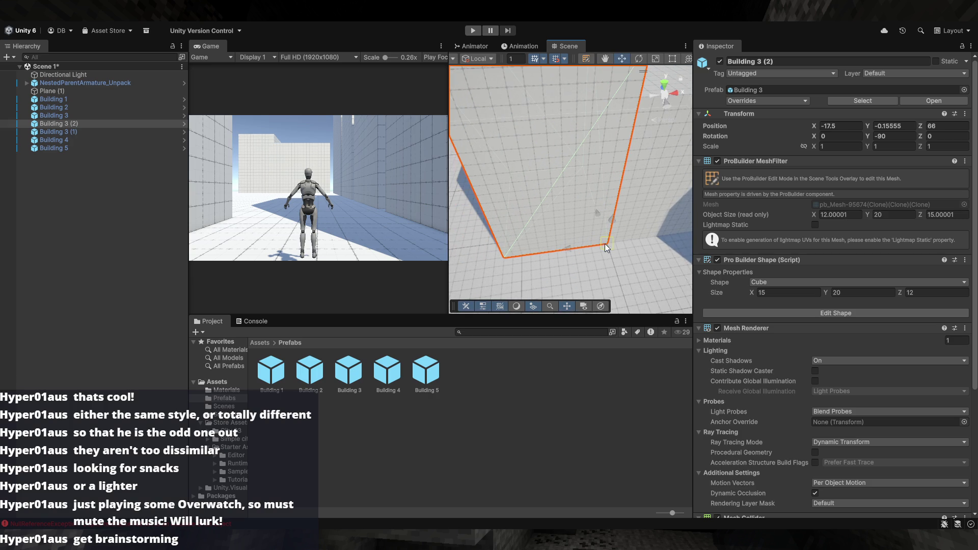
left_click_drag(508, 146, 495, 145)
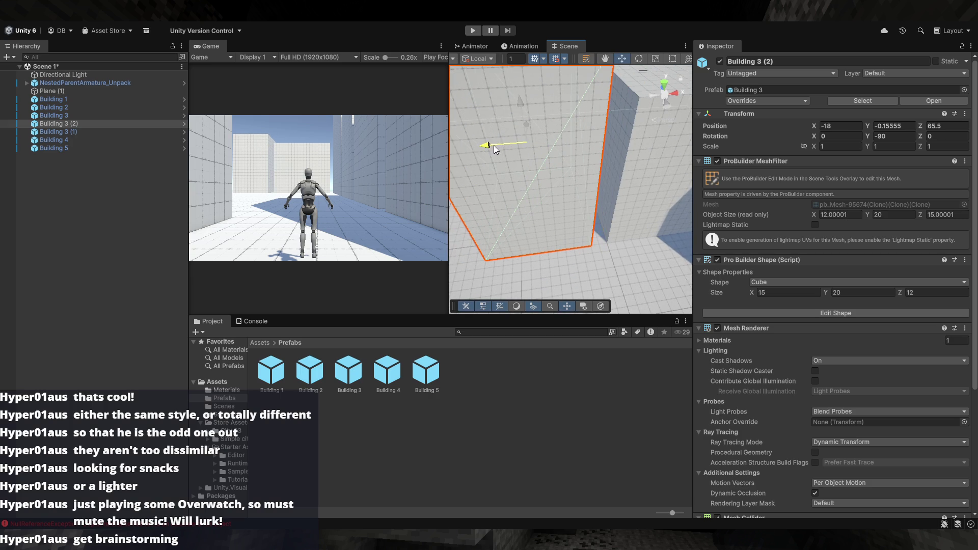
mouse_move(569, 202)
left_mouse_down()
mouse_move(592, 192)
mouse_move(587, 132)
mouse_move(814, 220)
mouse_move(972, 256)
mouse_move(560, 198)
mouse_move(558, 168)
mouse_move(542, 160)
mouse_move(560, 204)
mouse_move(551, 218)
left_mouse_up()
left_click(566, 180)
- Duplicate Building 2 and move the copy to about X -12, Z 42.5
key("ctrl+d")
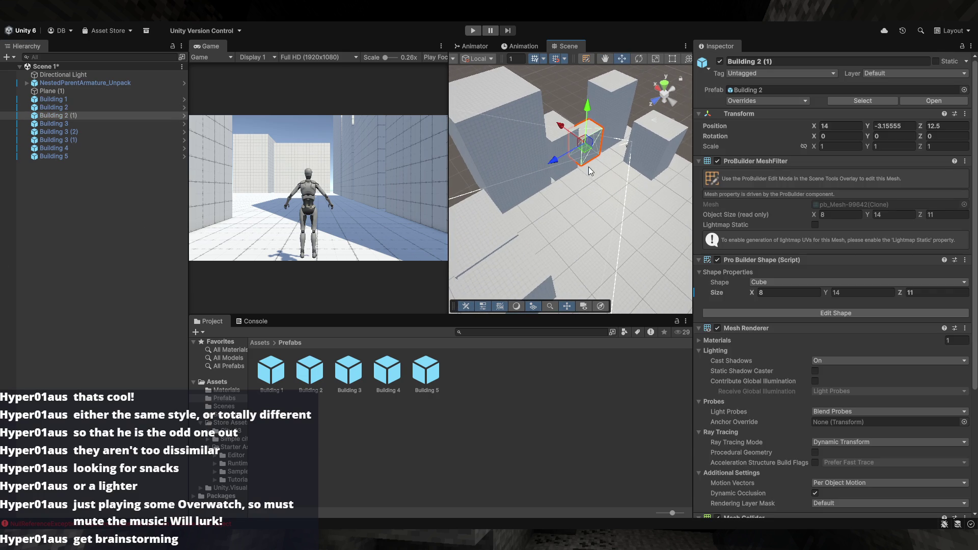
left_click_drag(586, 152, 579, 229)
mouse_move(580, 229)
left_mouse_down()
mouse_move(642, 260)
mouse_move(638, 229)
mouse_move(572, 228)
mouse_move(583, 246)
mouse_move(539, 255)
mouse_move(418, 226)
mouse_move(423, 193)
mouse_move(411, 179)
mouse_move(395, 182)
mouse_move(413, 204)
mouse_move(652, 266)
mouse_move(710, 291)
mouse_move(713, 277)
mouse_move(782, 253)
mouse_move(755, 281)
mouse_move(362, 250)
mouse_move(569, 260)
mouse_move(616, 219)
mouse_move(632, 262)
mouse_move(620, 222)
mouse_move(564, 215)
mouse_move(652, 203)
mouse_move(627, 198)
mouse_move(576, 111)
mouse_move(596, 159)
mouse_move(543, 219)
mouse_move(529, 190)
mouse_move(620, 206)
mouse_move(577, 172)
left_mouse_up()
left_click(576, 111)
- Duplicate Building 1 and place its copy beside the road at X -6, Z 29.5
left_click(597, 179)
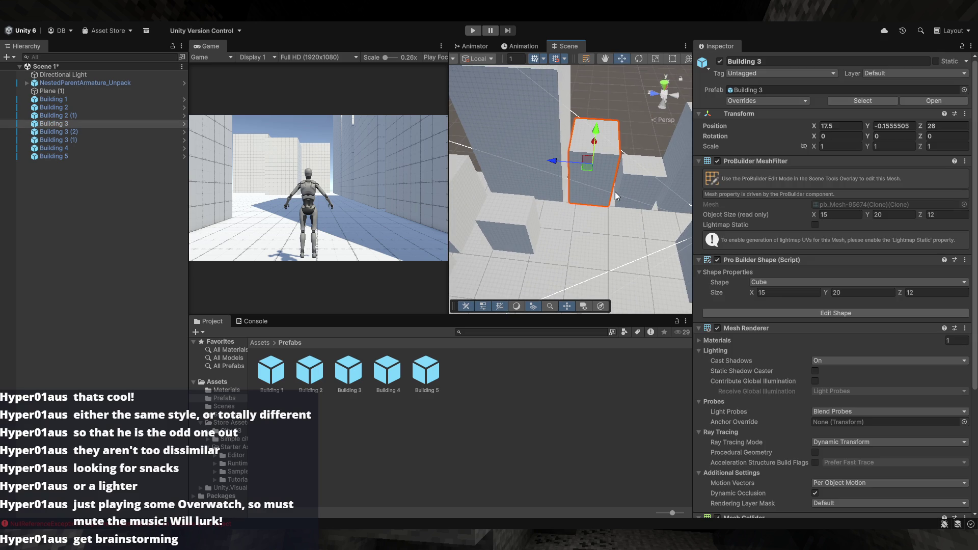
left_click(500, 164)
mouse_move(500, 163)
left_mouse_down()
mouse_move(615, 178)
mouse_move(536, 232)
mouse_move(579, 249)
mouse_move(607, 335)
mouse_move(597, 309)
mouse_move(657, 283)
left_mouse_up()
left_click(615, 178)
key("ctrl+d")
mouse_move(657, 247)
left_mouse_down()
mouse_move(643, 233)
mouse_move(621, 246)
mouse_move(654, 219)
left_mouse_up()
mouse_move(790, 203)
left_mouse_down()
mouse_move(742, 224)
mouse_move(784, 206)
left_mouse_up()
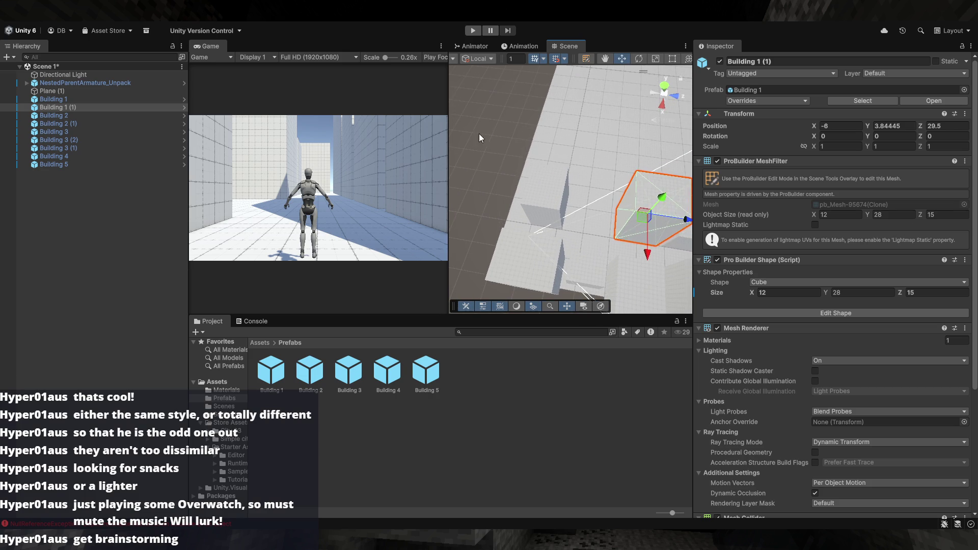
left_click(478, 134)
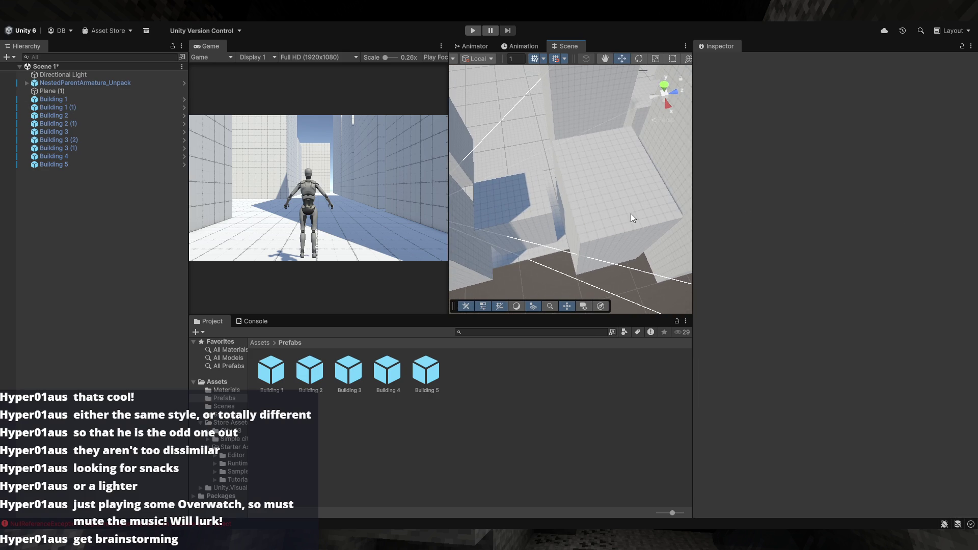
left_click(631, 213)
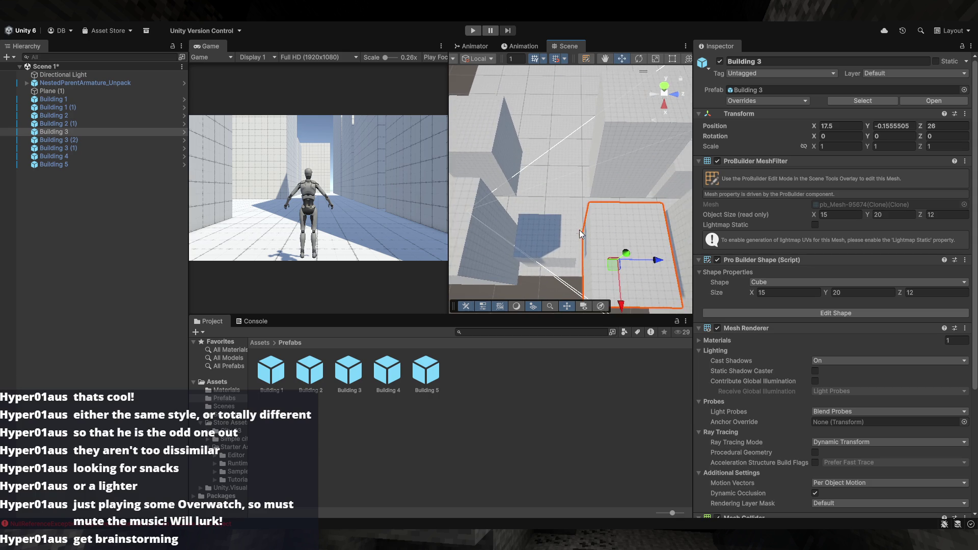